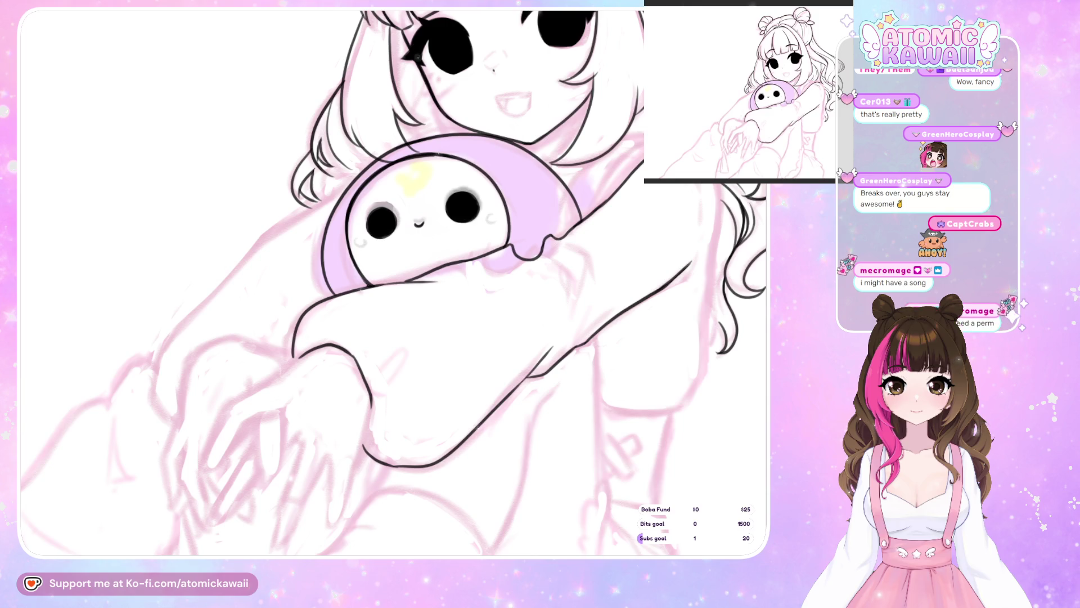
Mirror the canvas view back and forth to check the existing lines
key(h)
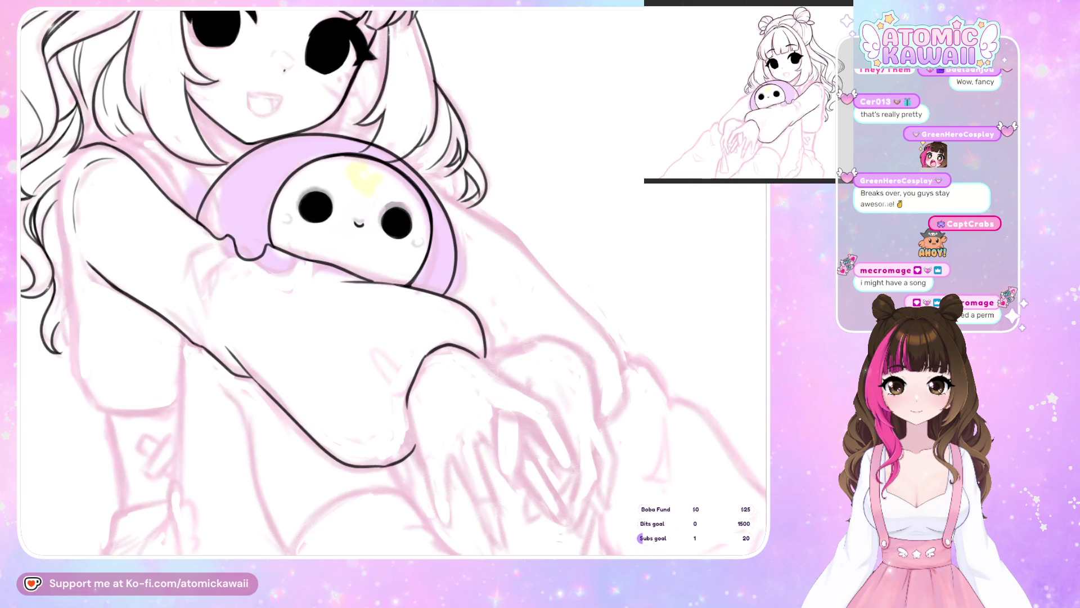
key(h)
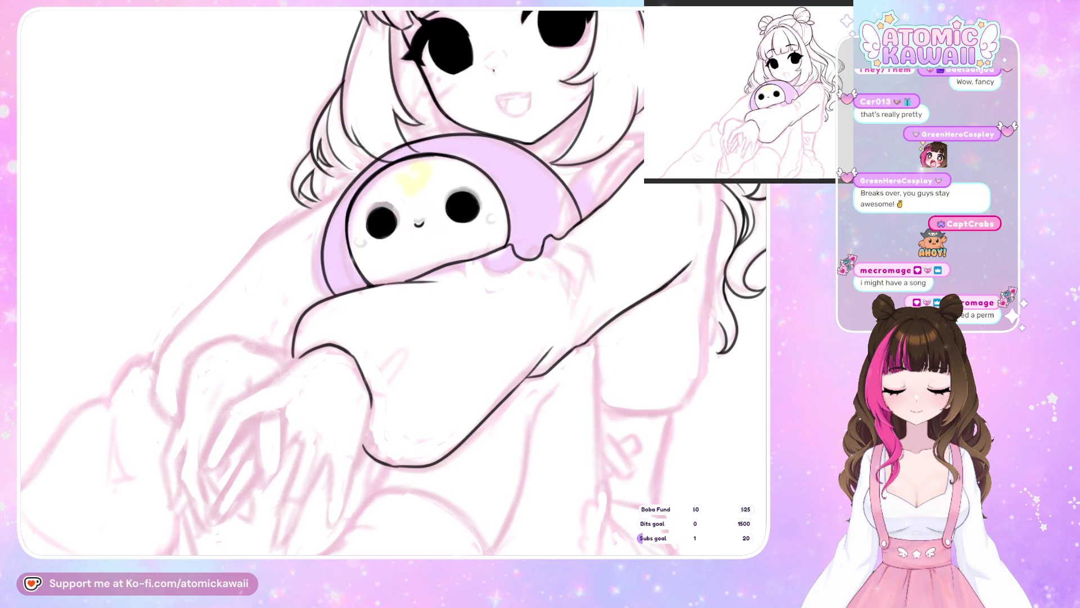
key(h)
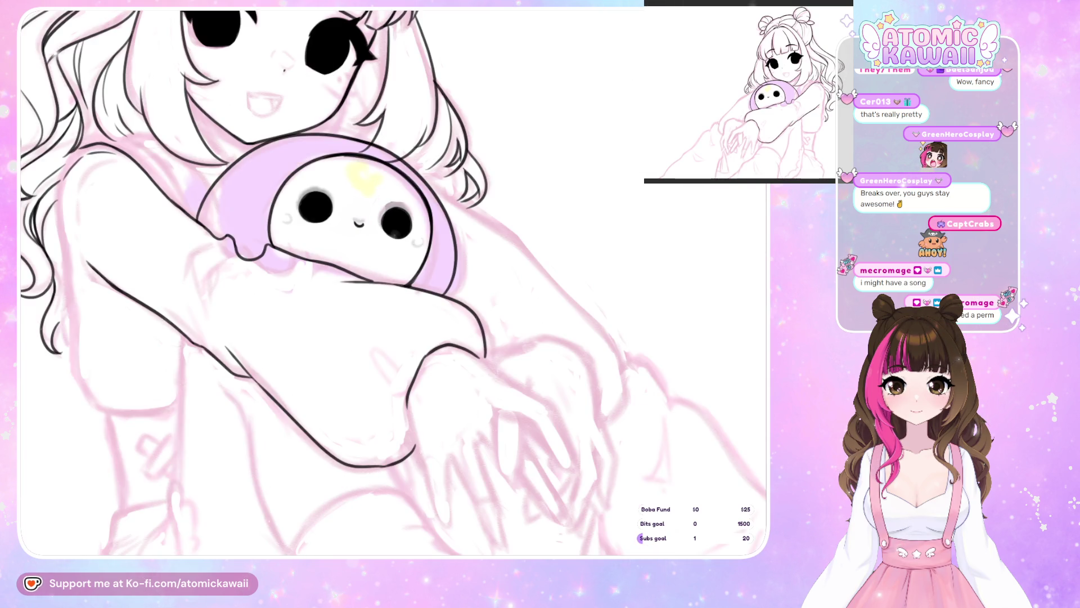
key(h)
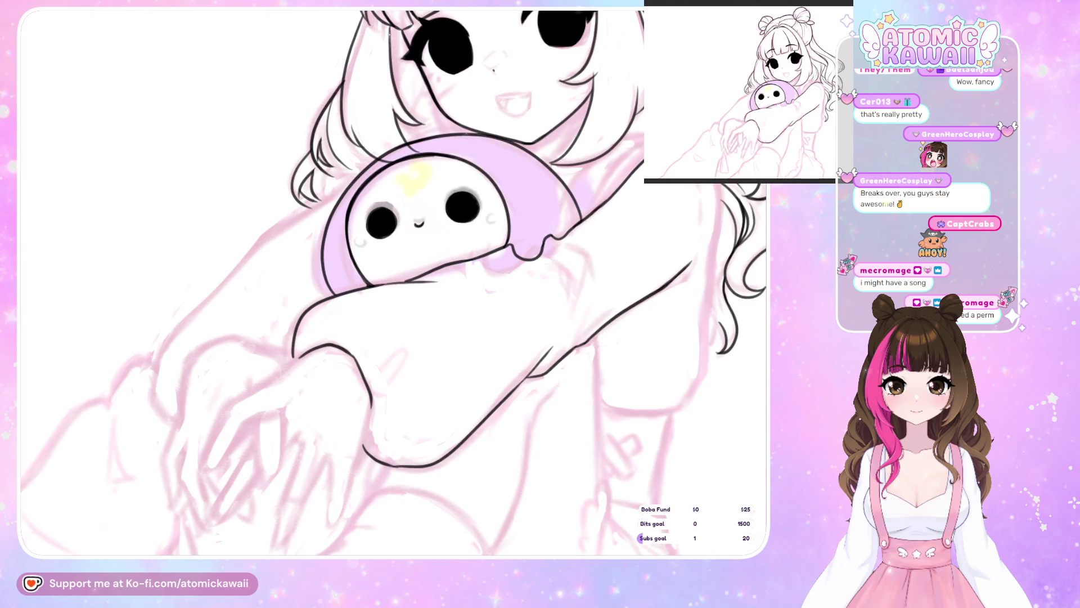
key(h)
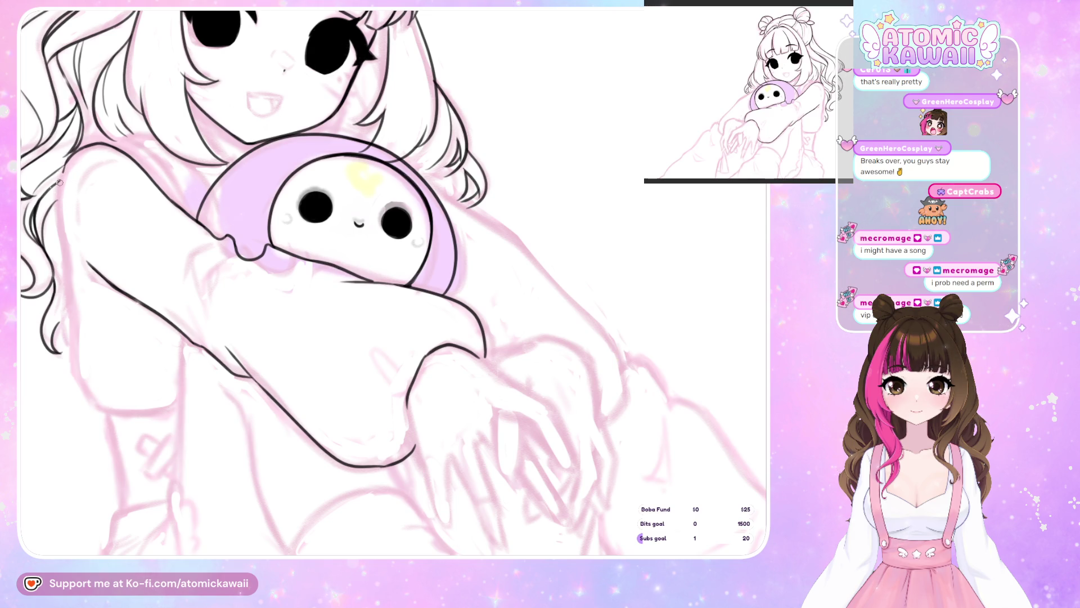
key(h)
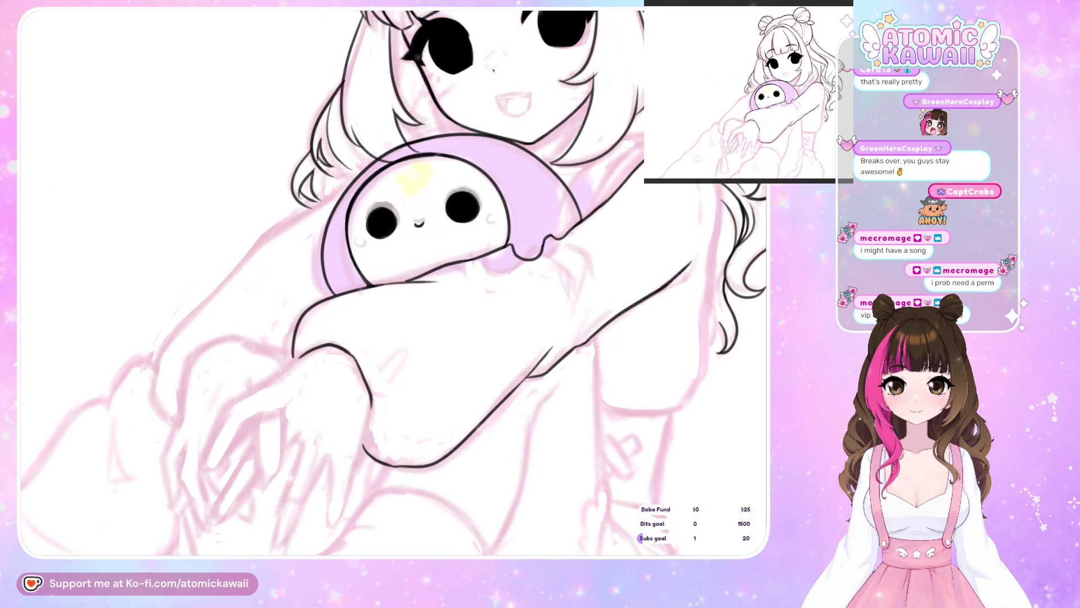
Ink the strand down the right side of the hair, redrawing until it looks right
drag(718, 191, 721, 261)
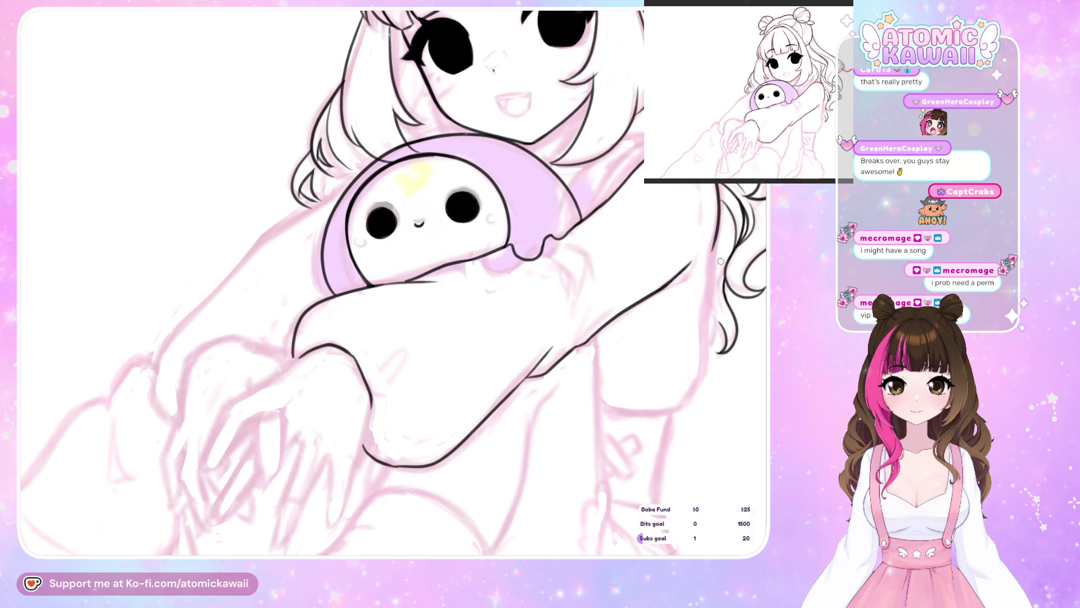
key(ctrl+z)
drag(719, 185, 714, 275)
key(ctrl+z)
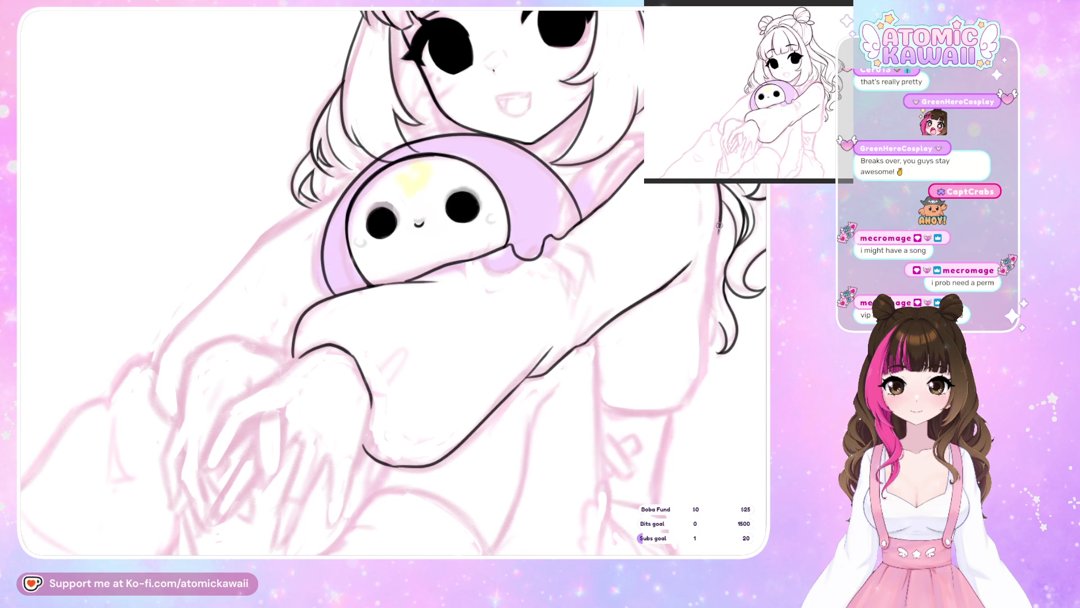
drag(718, 225, 703, 364)
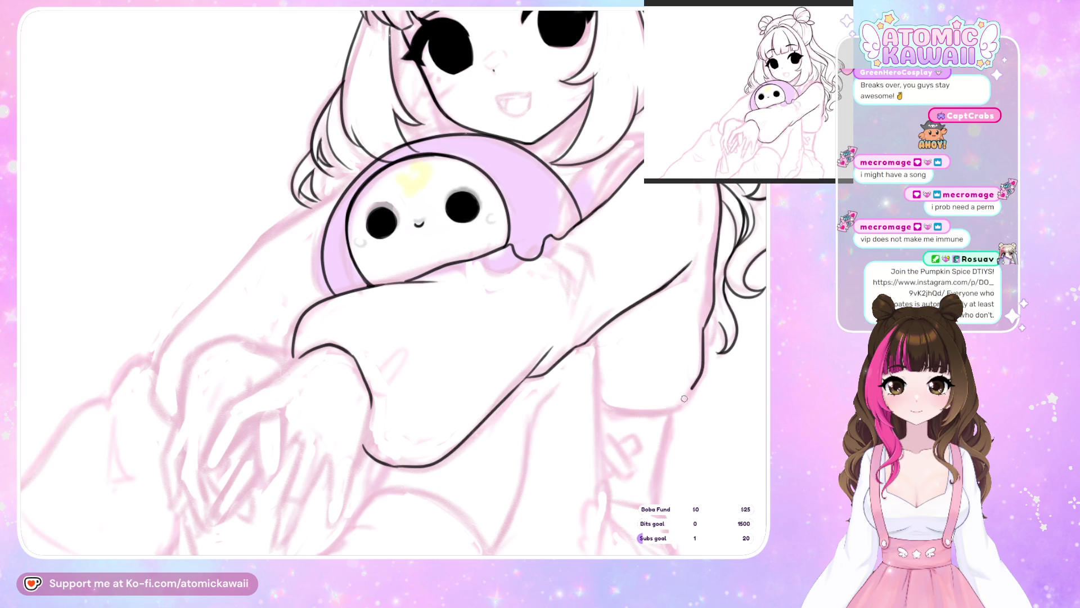
key(h)
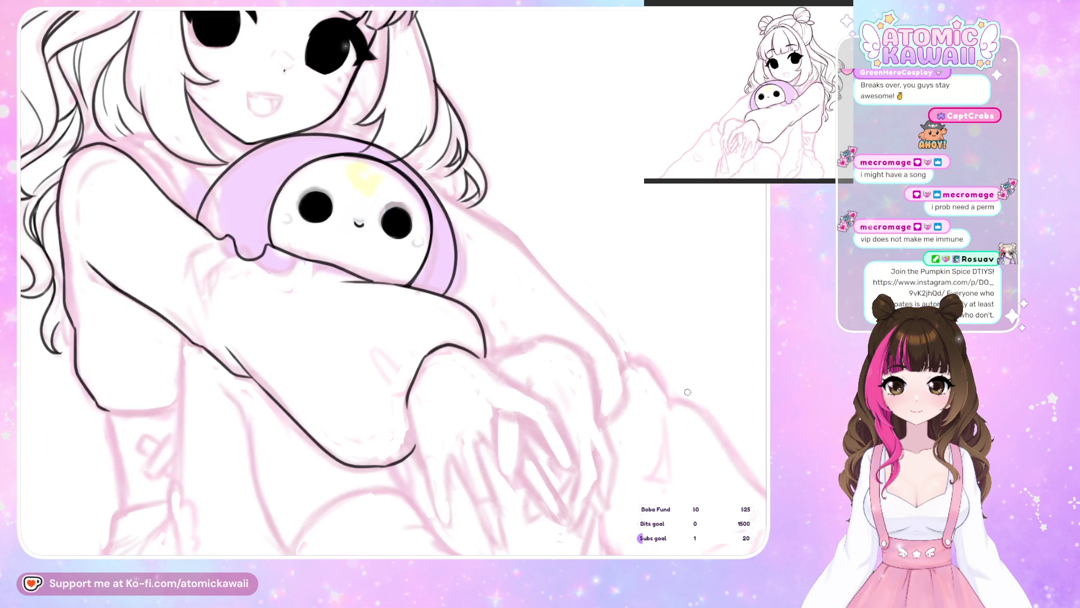
key(h)
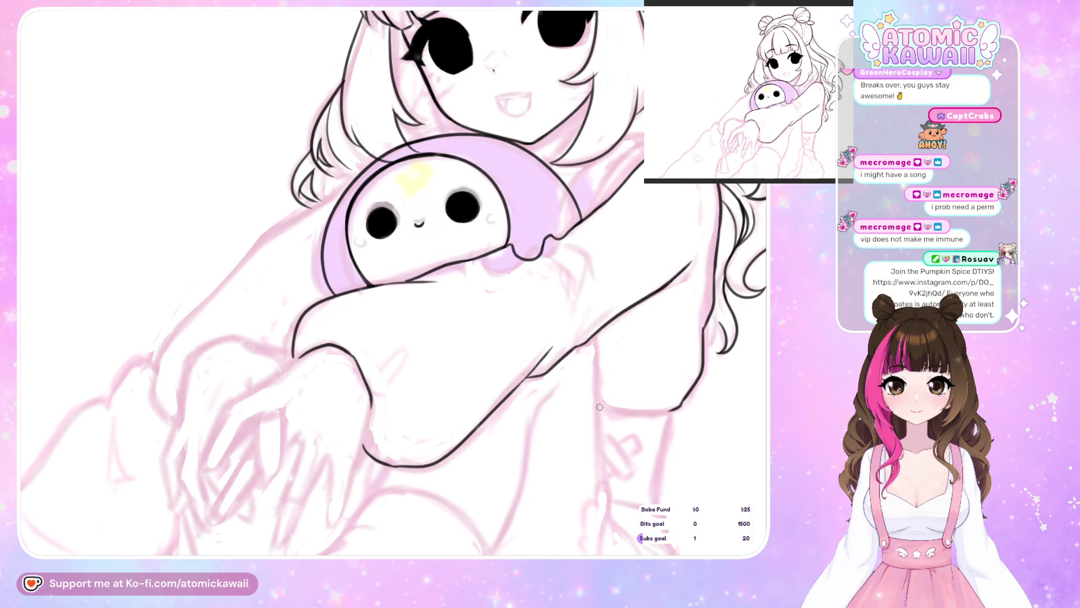
key(m)
key(m)
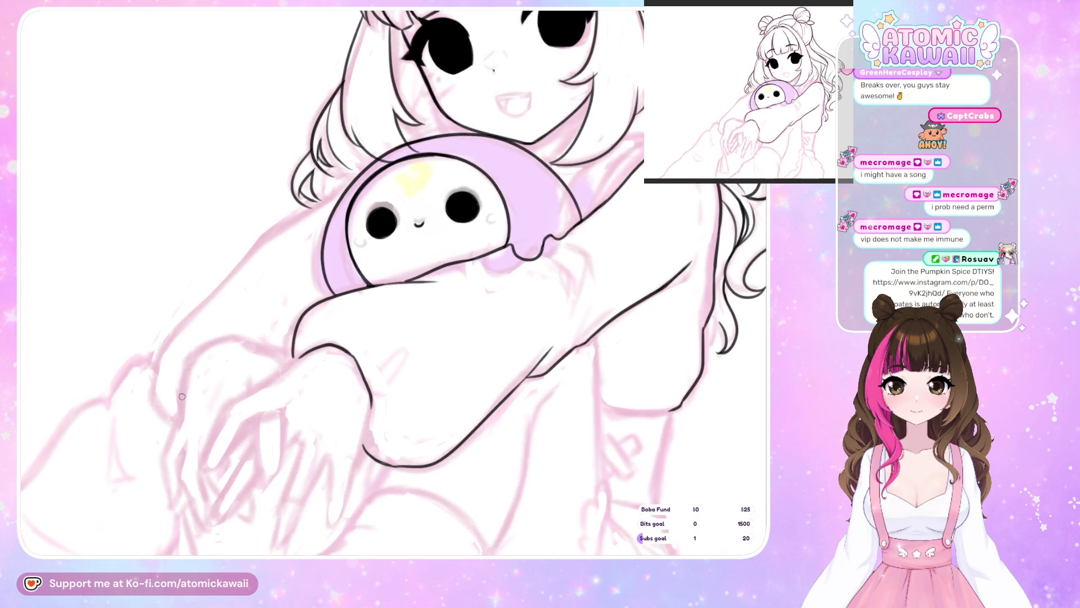
Ink the arm contour from the lower-left hand up toward the plush's head, checking it mirrored
drag(198, 352, 228, 337)
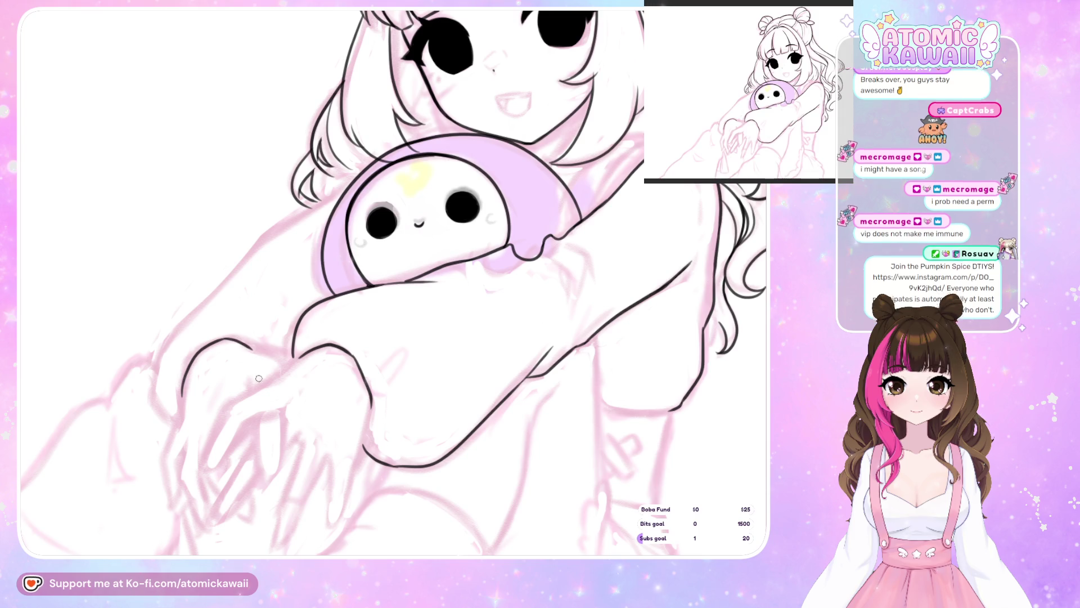
drag(155, 398, 175, 420)
mouse_move(154, 383)
mouse_down()
mouse_move(162, 349)
mouse_move(247, 256)
mouse_up()
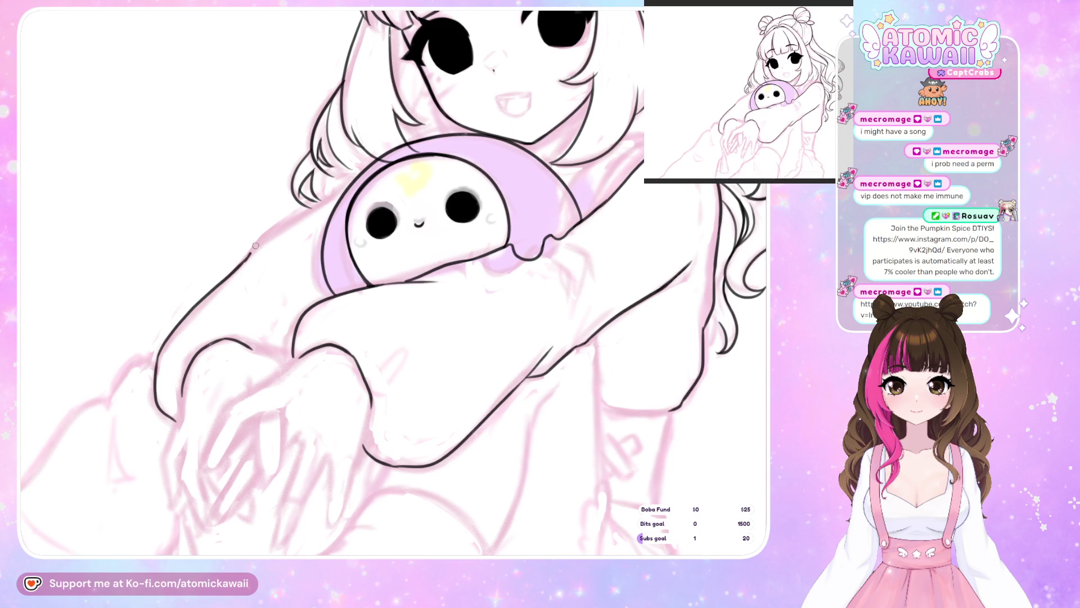
drag(319, 199, 366, 169)
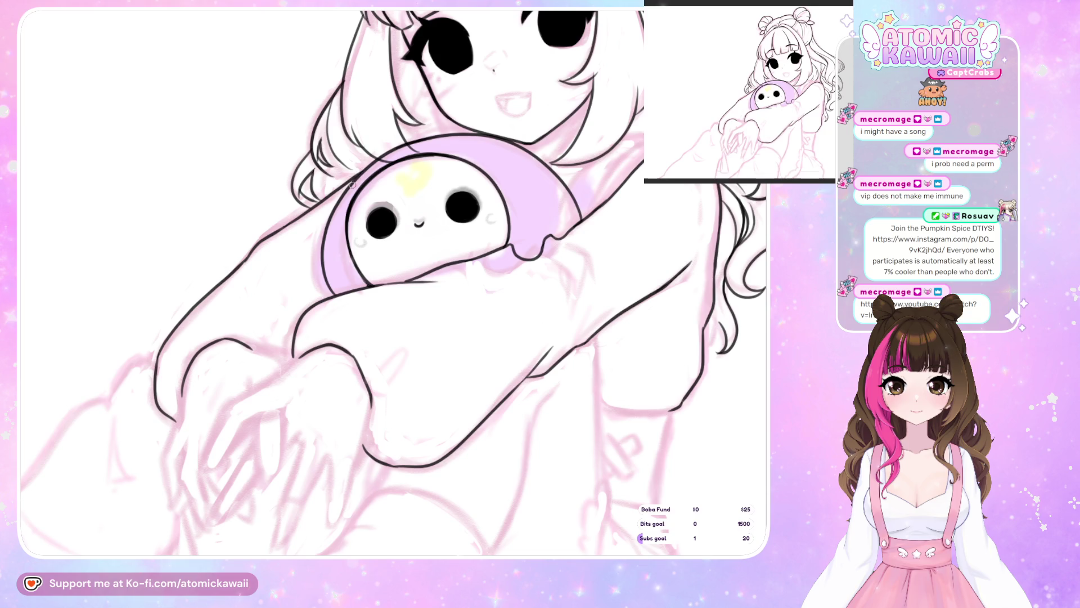
key(m)
key(m)
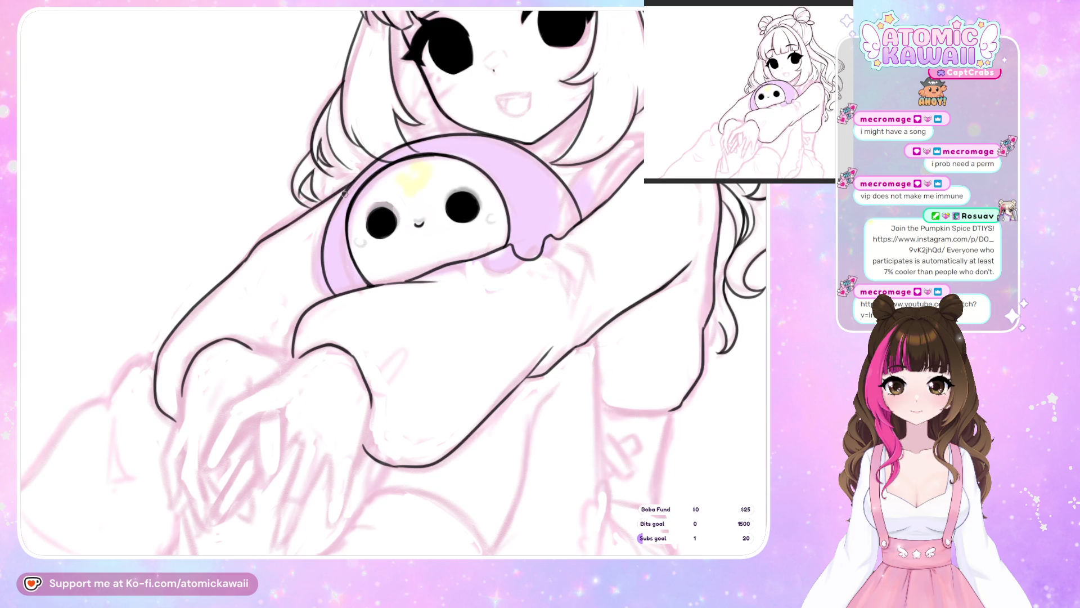
key(h)
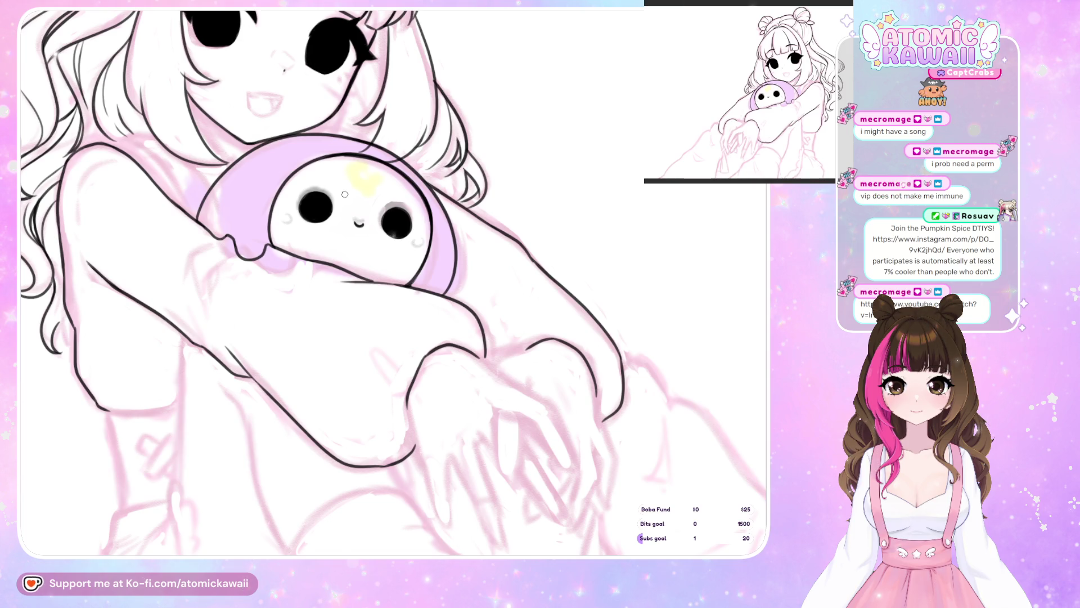
key(h)
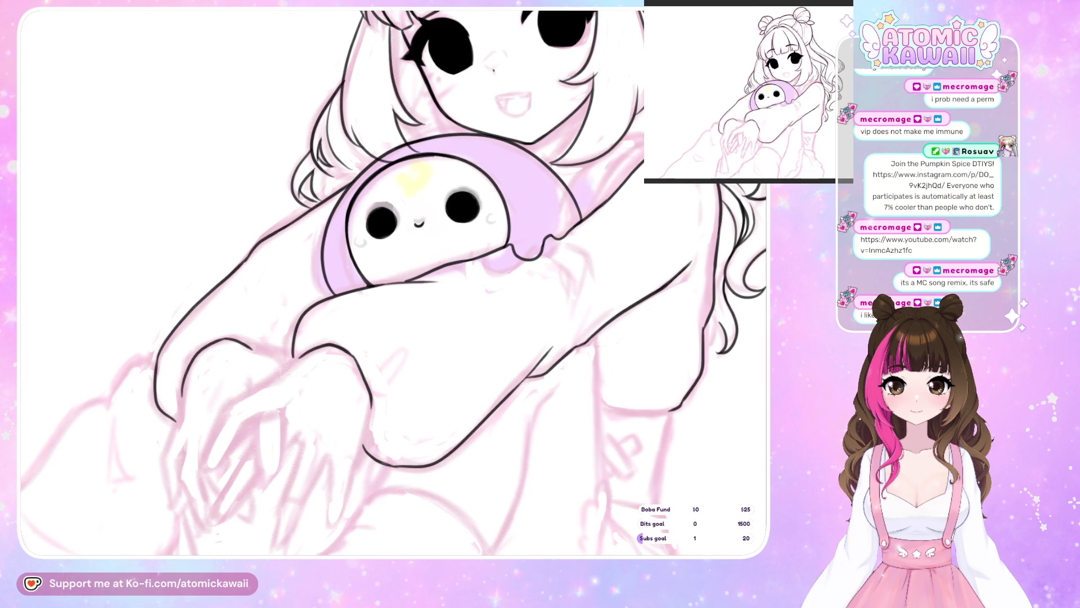
key(ctrl+z)
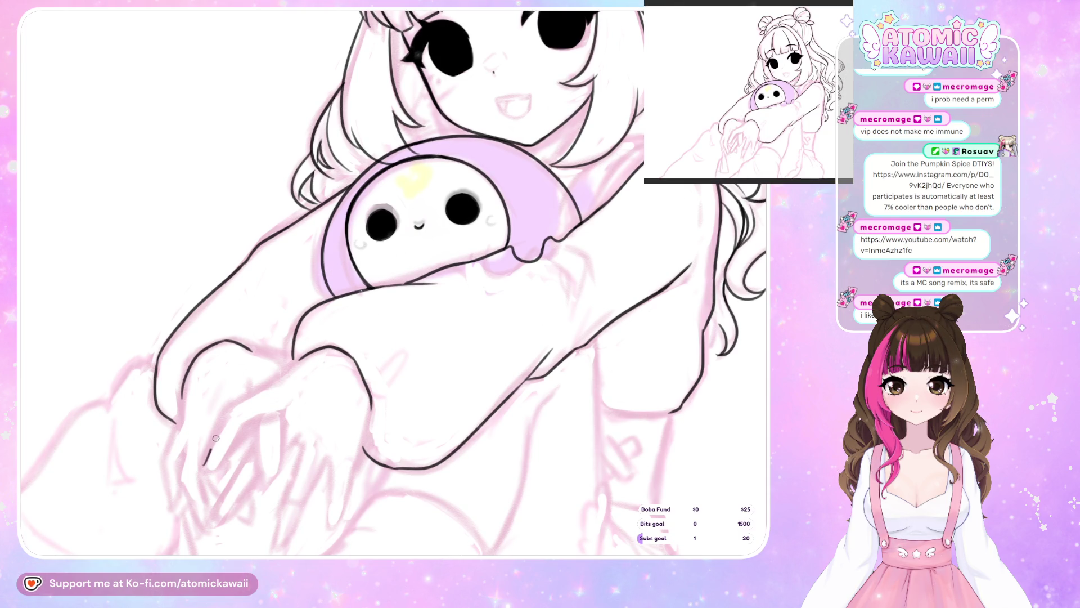
Try a finger line on the lower-left hand, then undo it
mouse_move(203, 465)
mouse_down()
mouse_move(227, 411)
mouse_move(269, 385)
mouse_up()
key(ctrl+z)
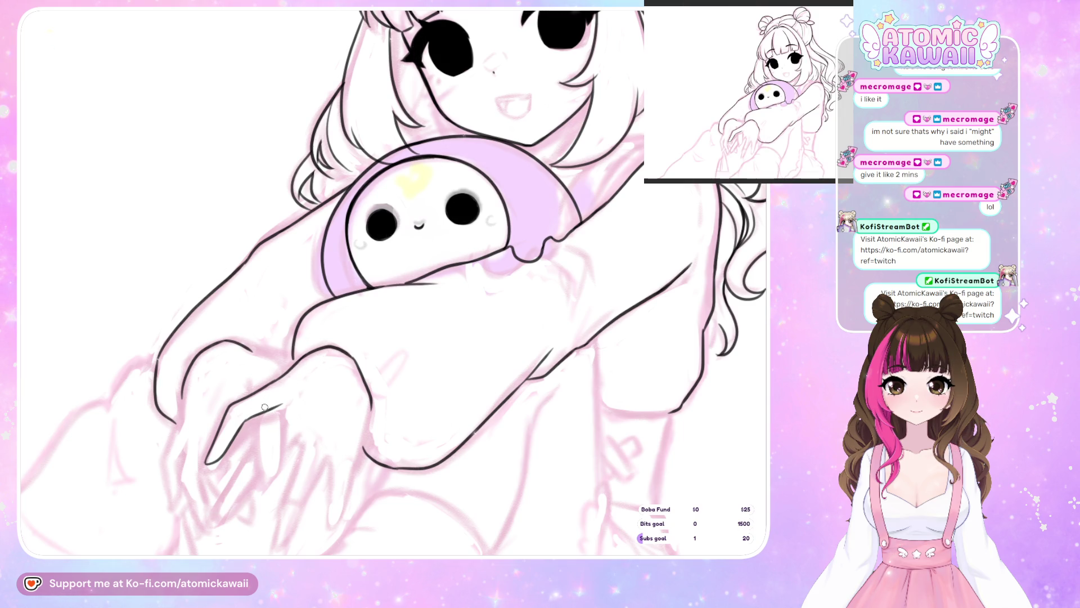
Ink a finger line and a short wrist line on the lower hand, undoing the weak strokes
key(m)
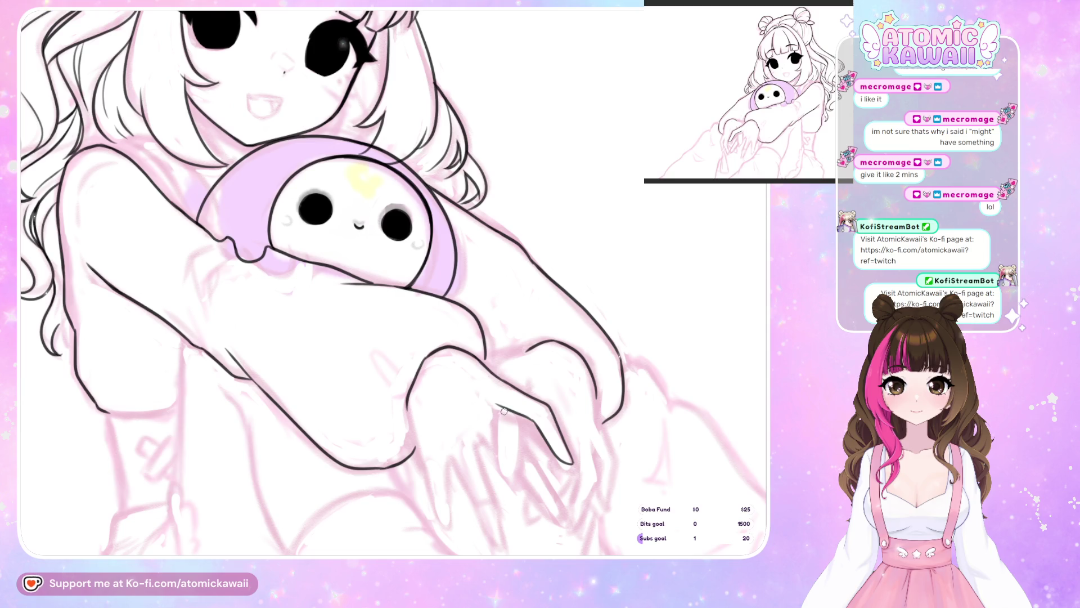
drag(501, 412, 493, 464)
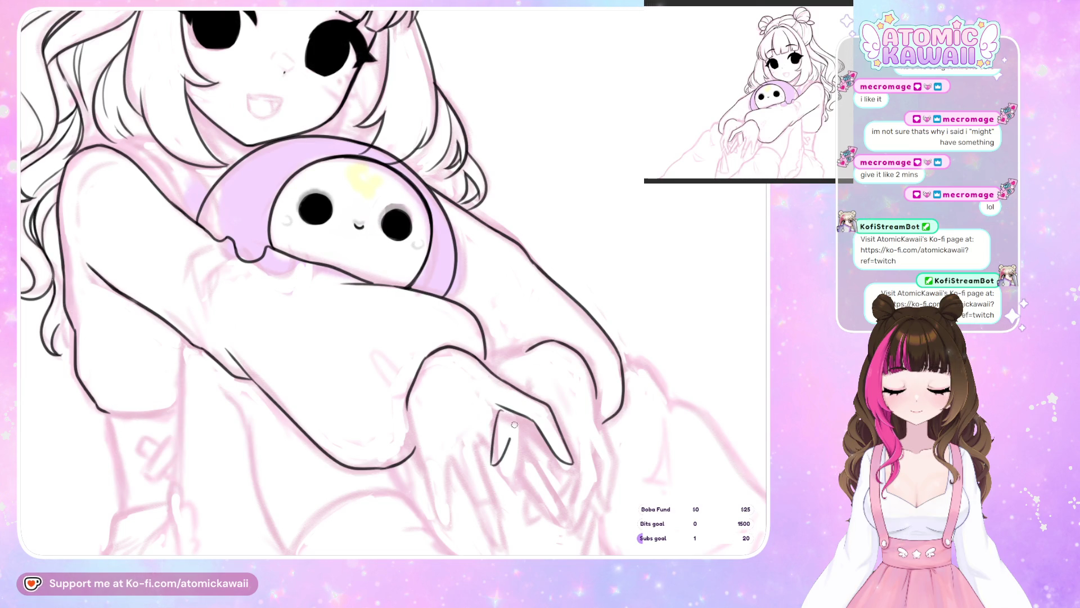
key(h)
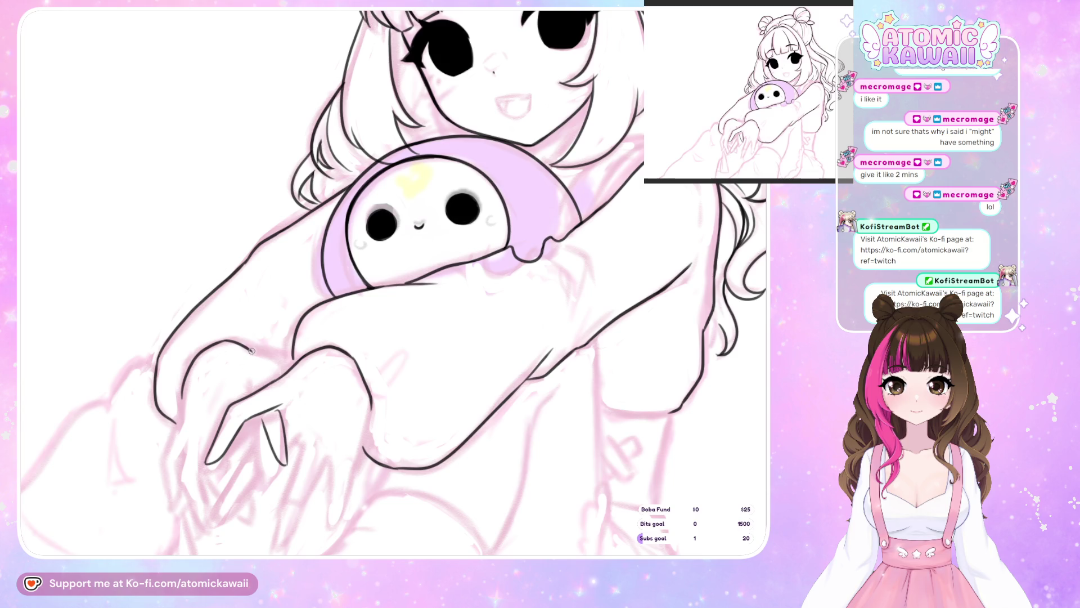
drag(283, 363, 283, 377)
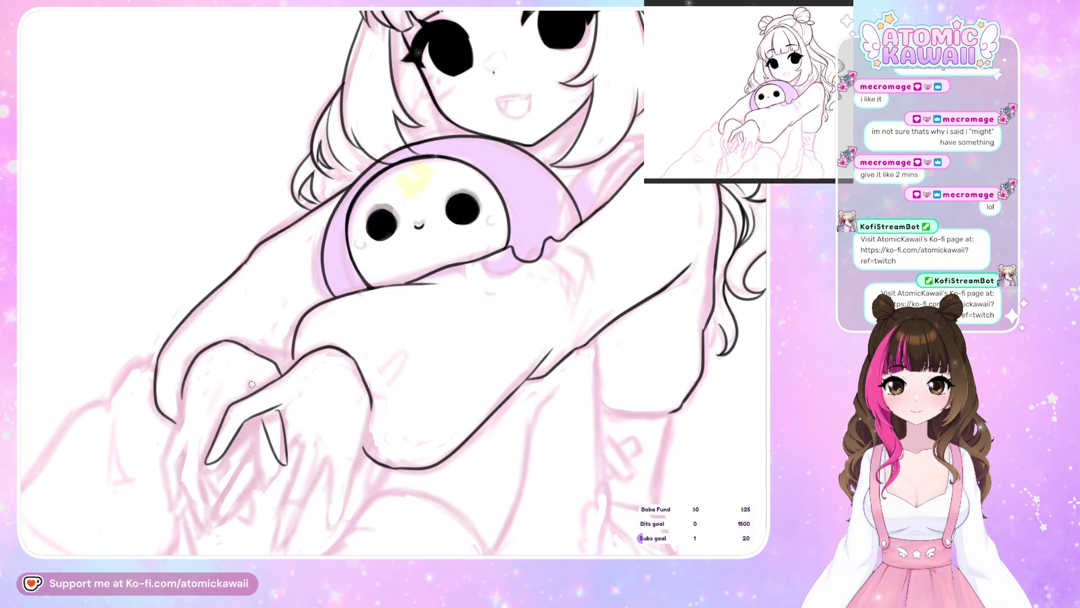
key(h)
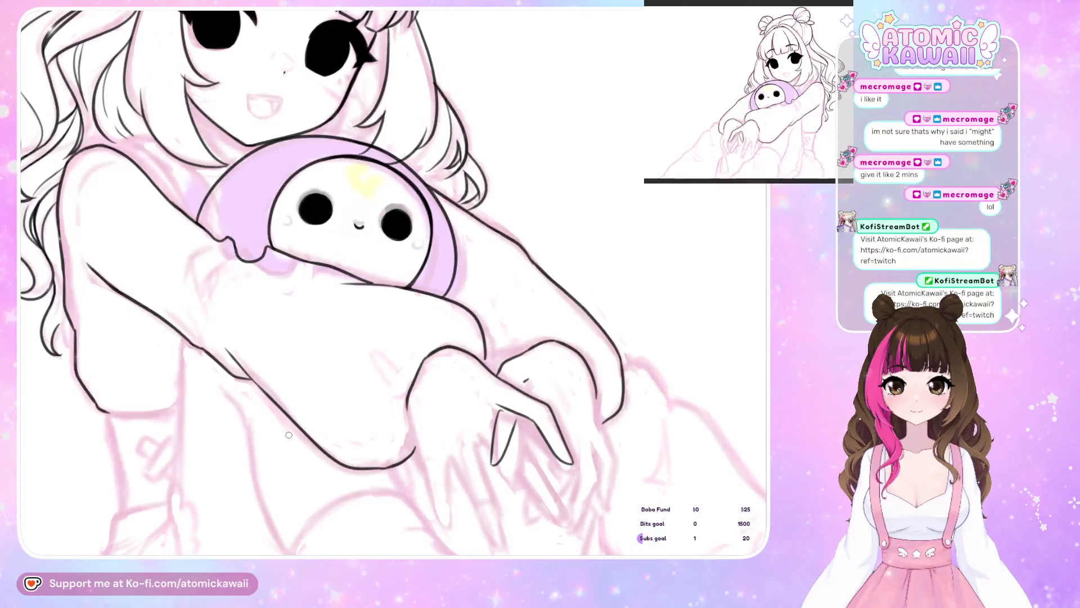
key(h)
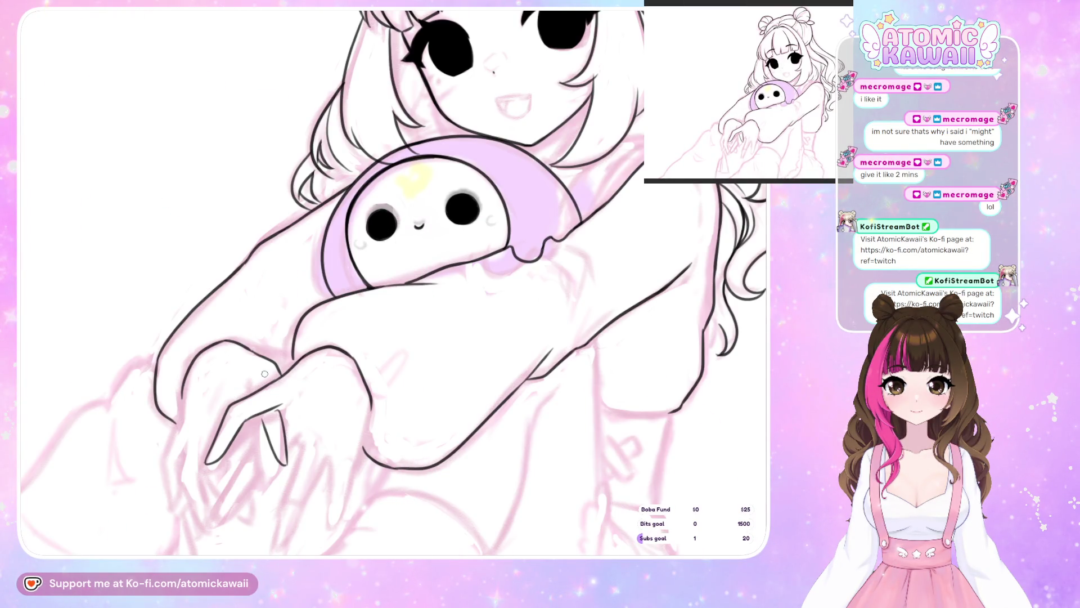
key(ctrl+z)
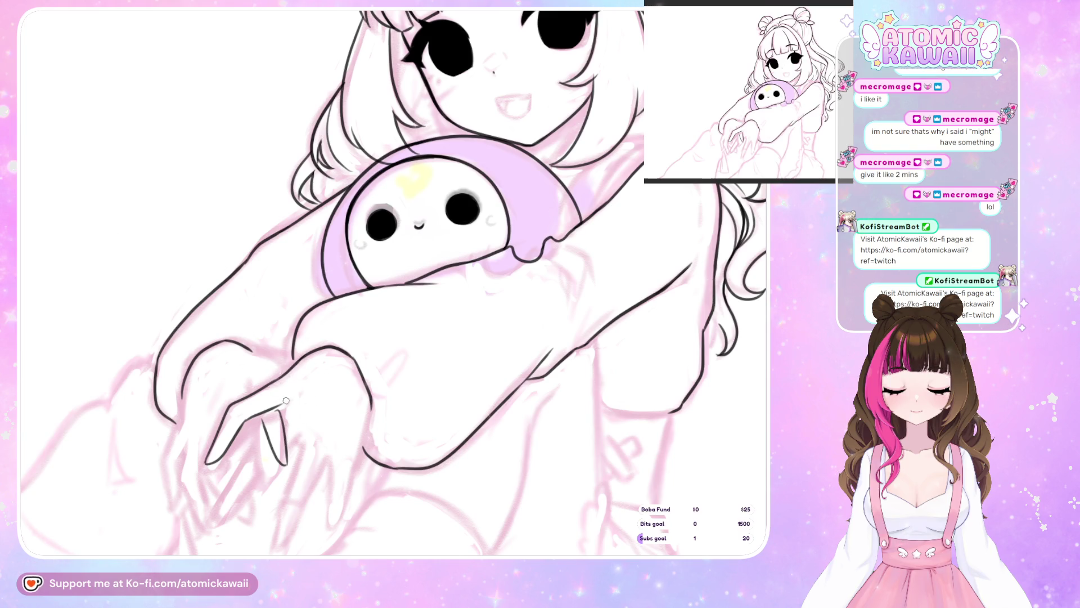
key(h)
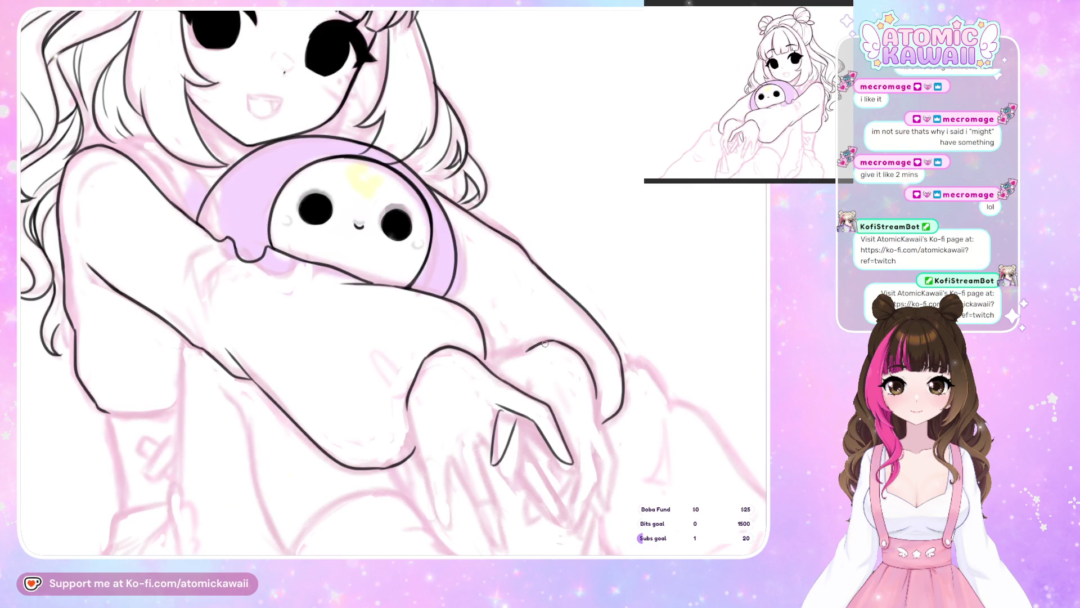
key(h)
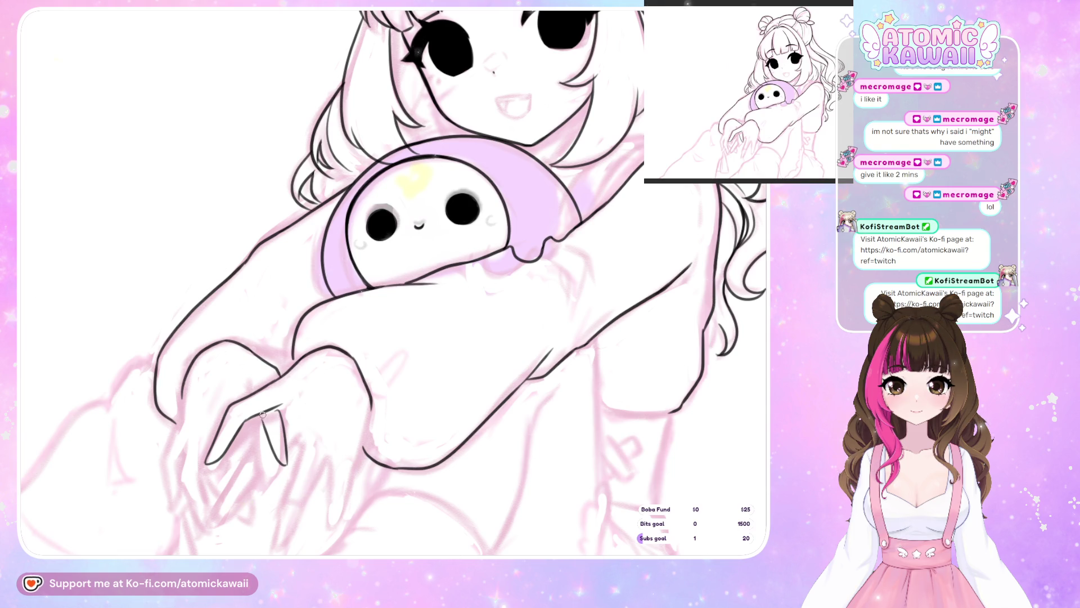
key(ctrl+z)
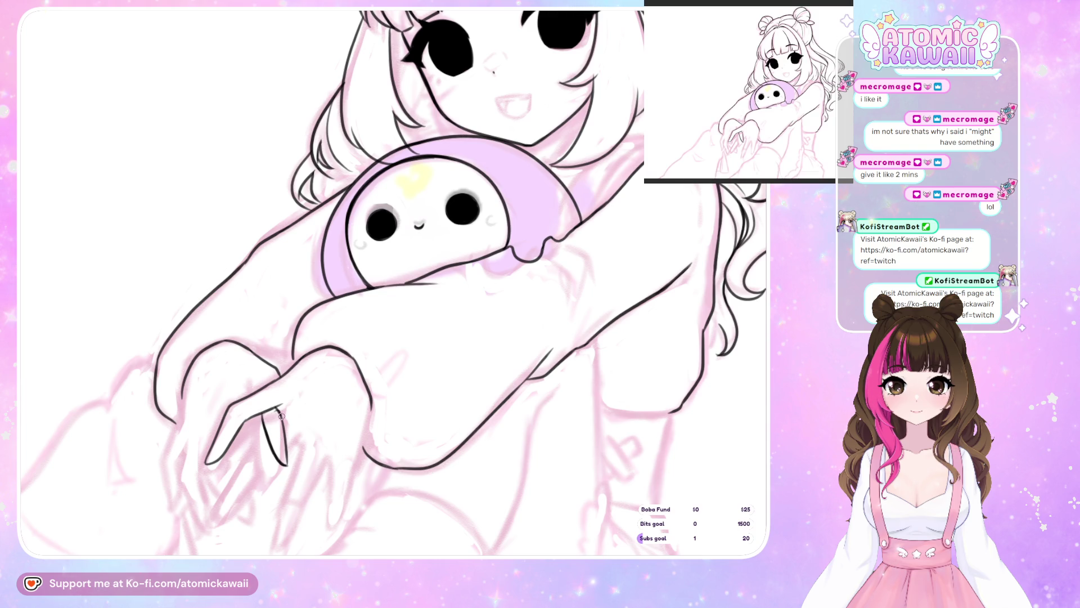
Redraw the finger line in darker ink and check the hand's proportions mirrored
drag(276, 408, 287, 455)
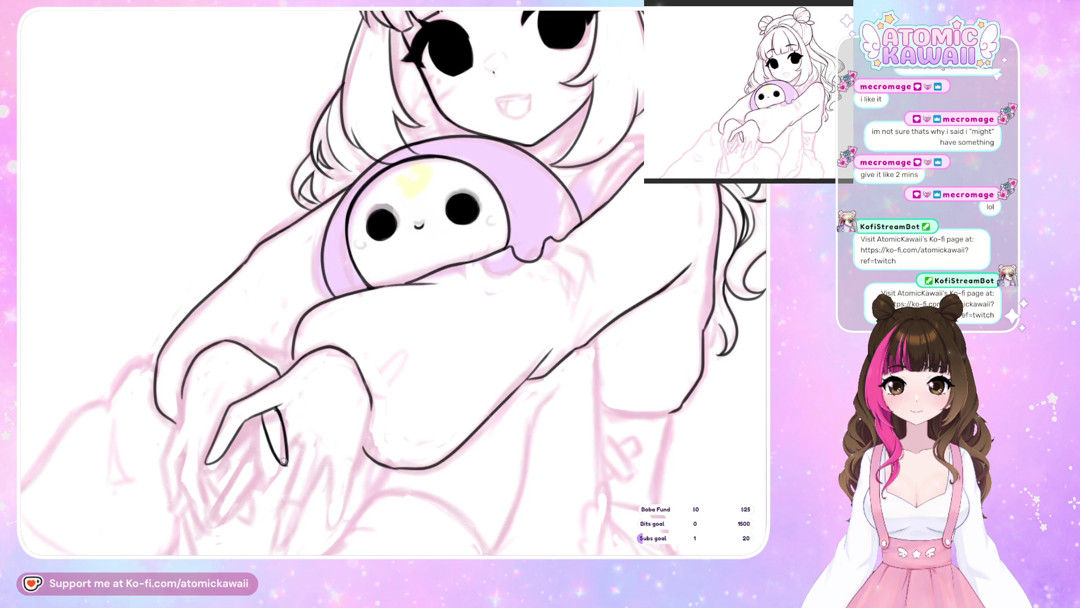
key(h)
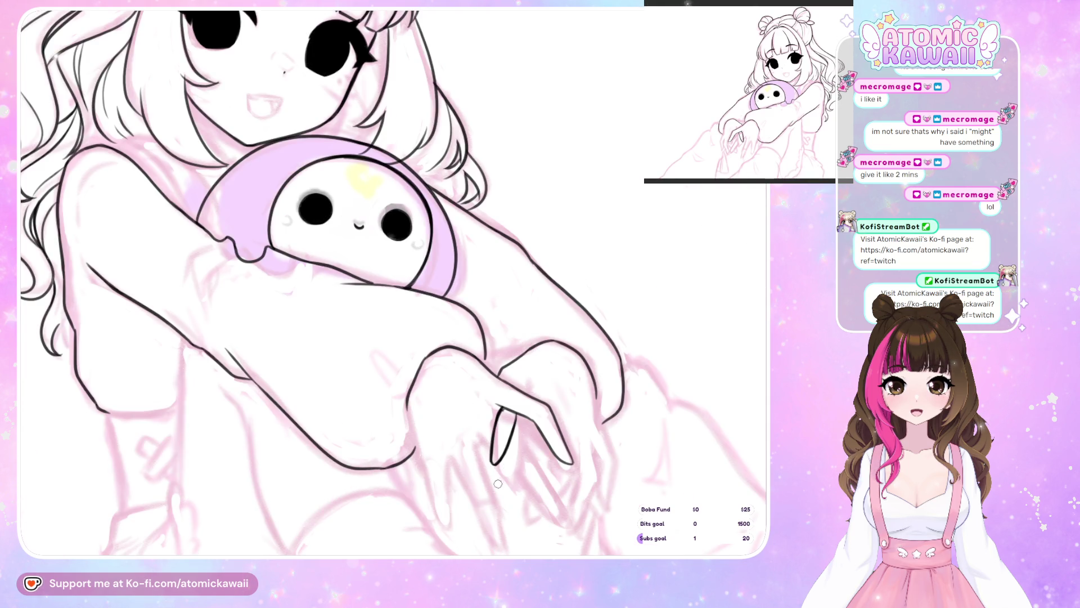
key(h)
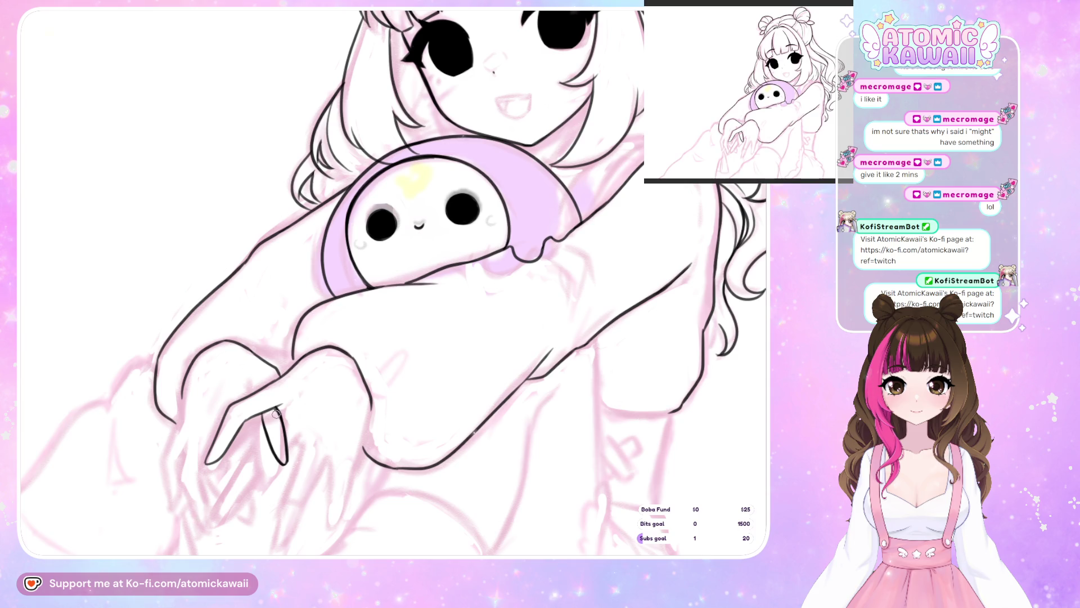
key(h)
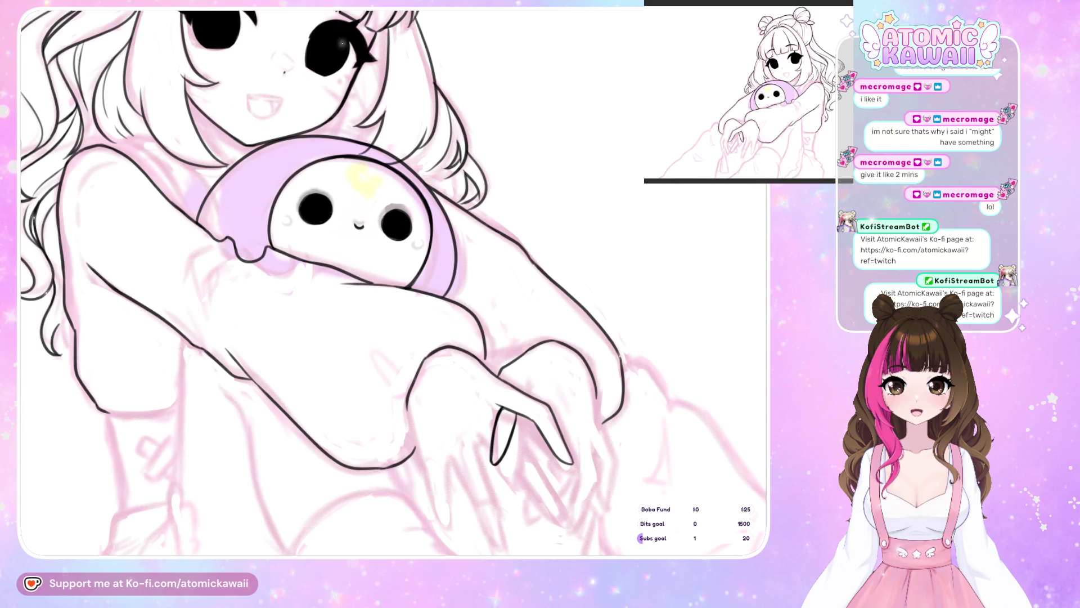
key(m)
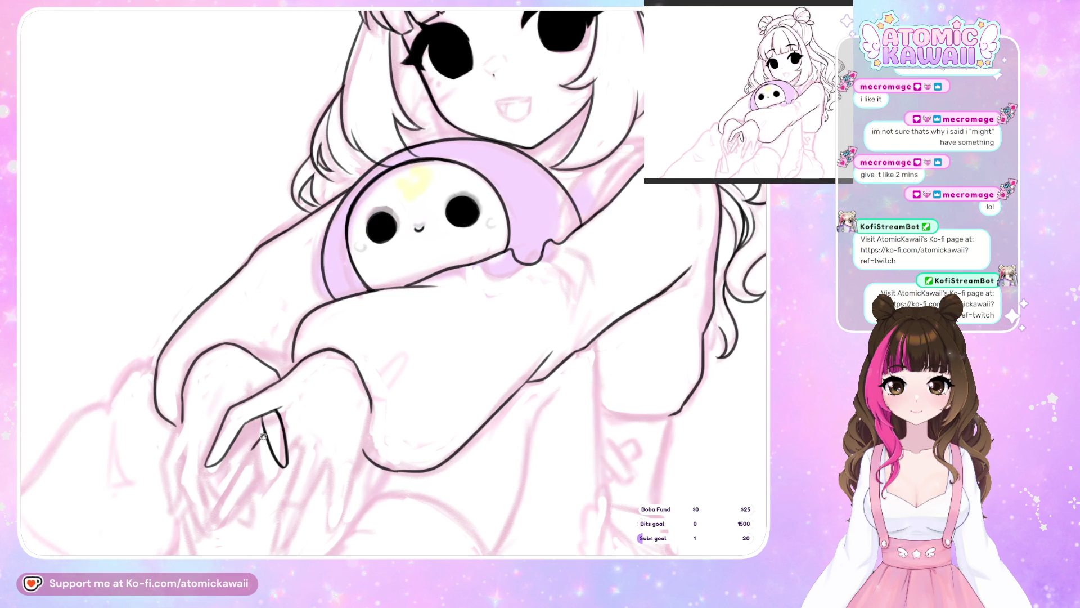
Add a longer finger line down from the fingertip, discarding stray strokes, then view the whole drawing
drag(254, 450, 221, 519)
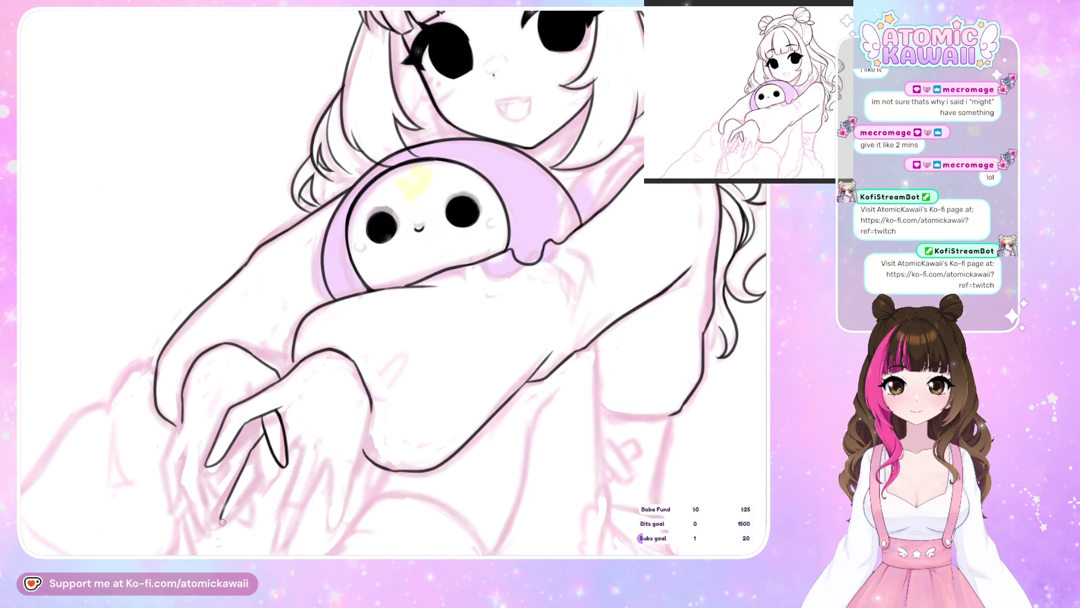
key(ctrl+z)
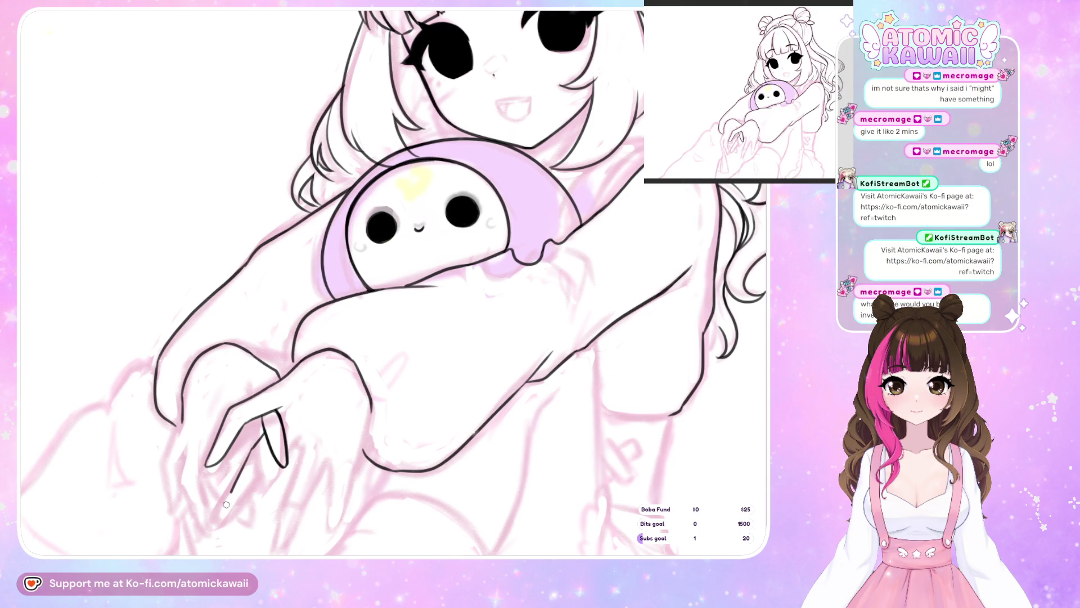
mouse_move(227, 506)
mouse_down()
mouse_move(250, 490)
mouse_move(228, 508)
mouse_up()
key(ctrl+z)
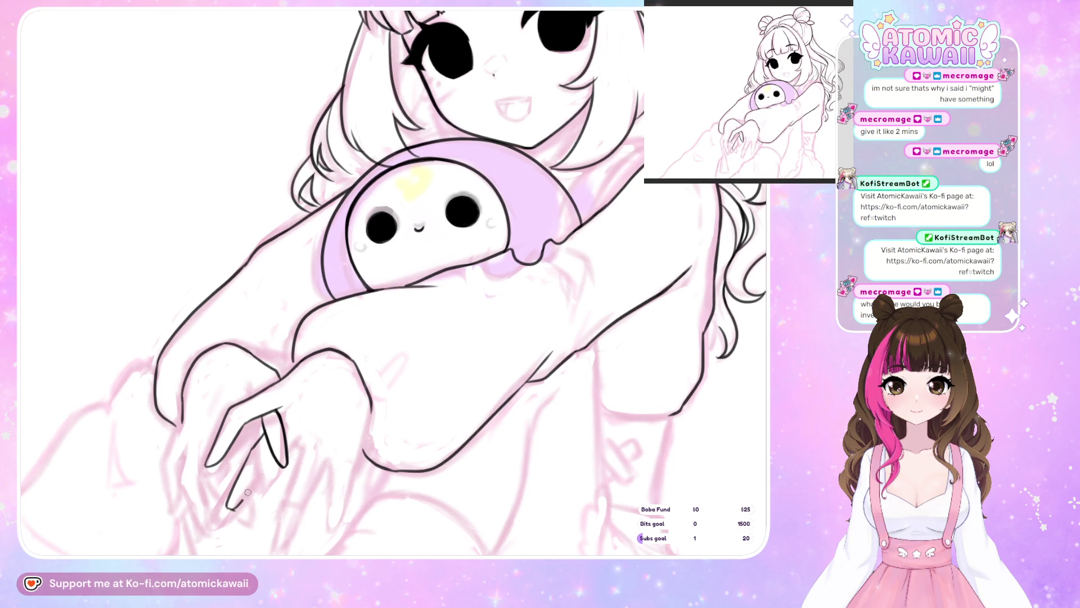
mouse_move(270, 460)
mouse_down()
mouse_move(228, 509)
mouse_move(272, 458)
mouse_up()
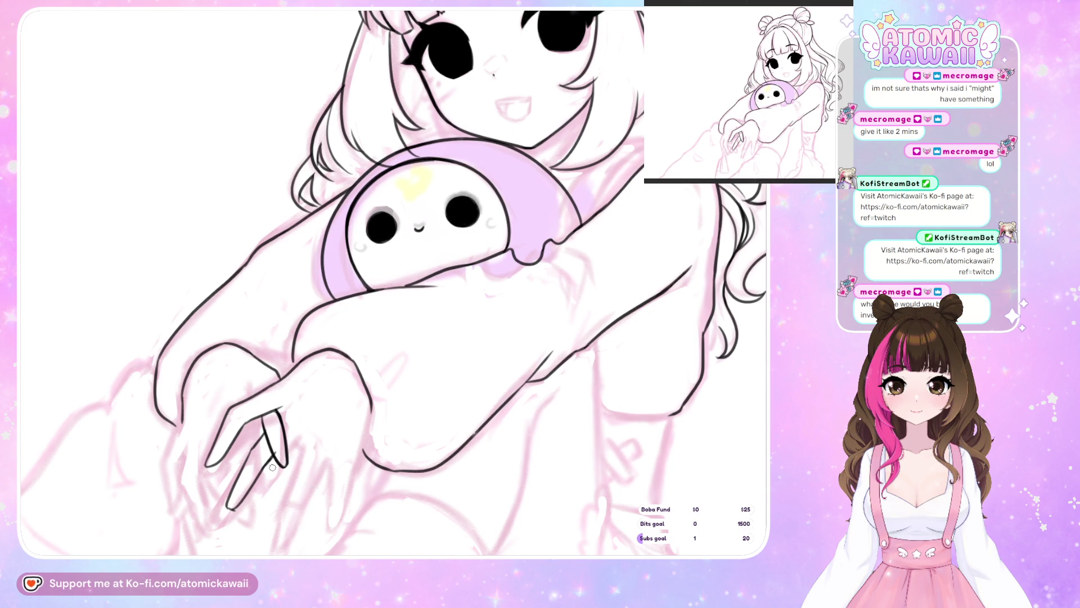
key(ctrl+0)
key(ctrl+alt+0)
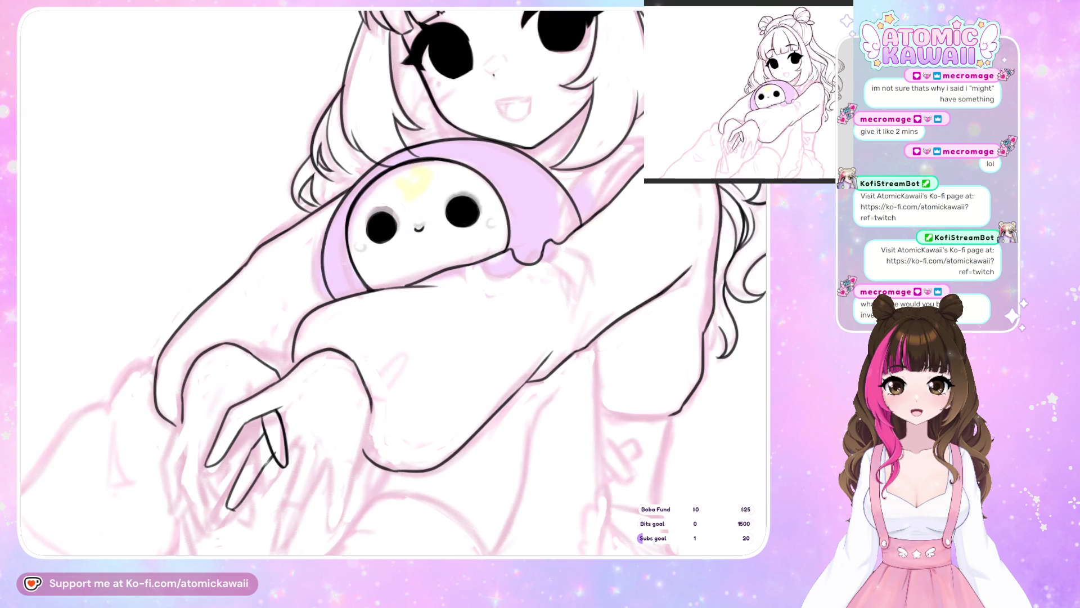
Redraw the finger line along the hand and add a short stroke beside it
scroll(394, 281, down, 3)
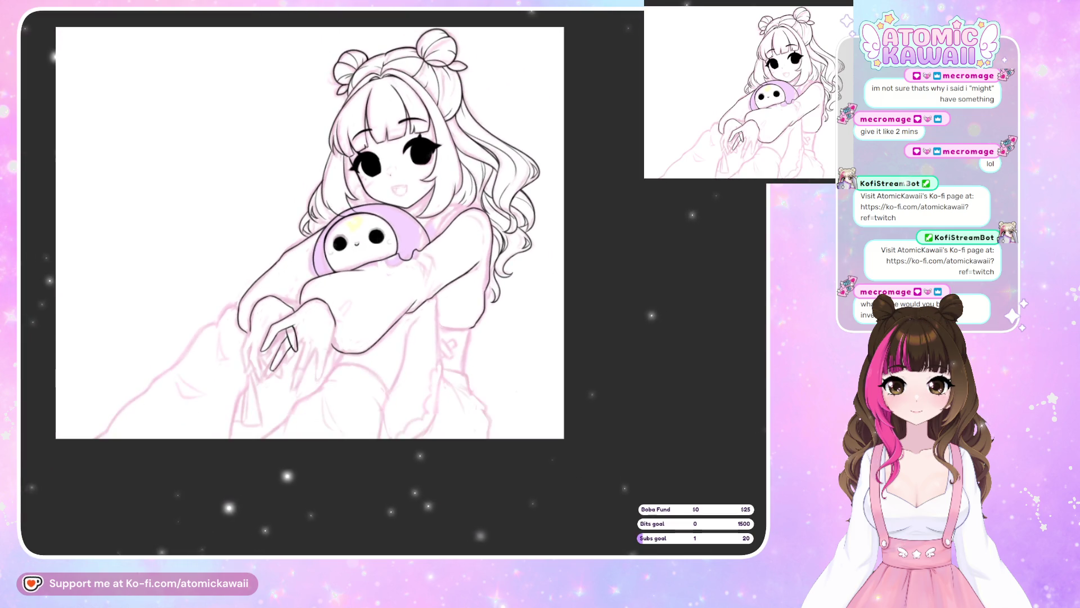
scroll(162, 346, up, 1)
scroll(273, 340, up, 2)
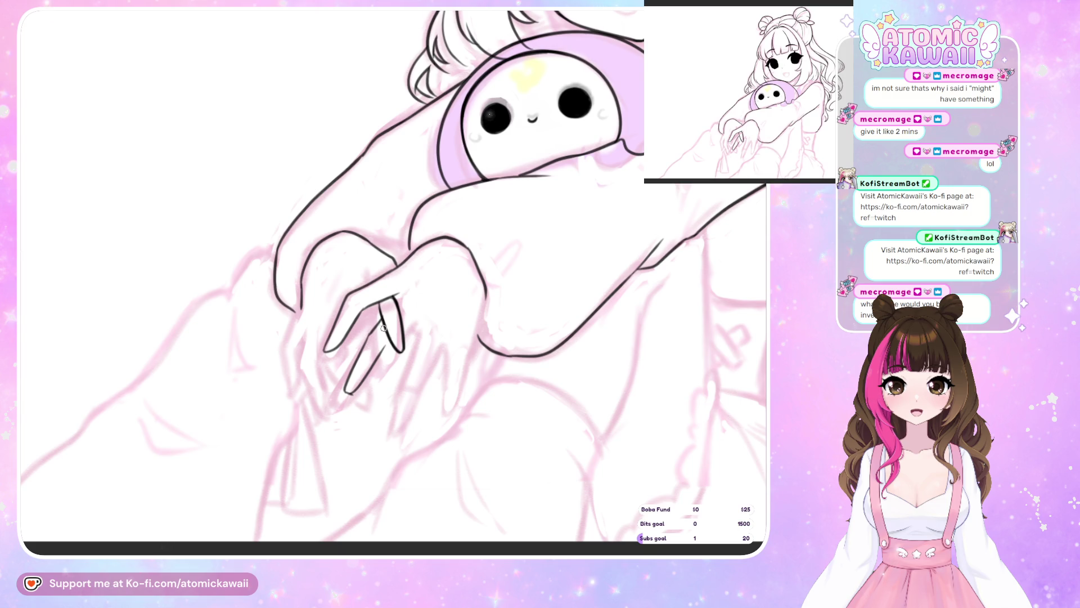
key(ctrl+z)
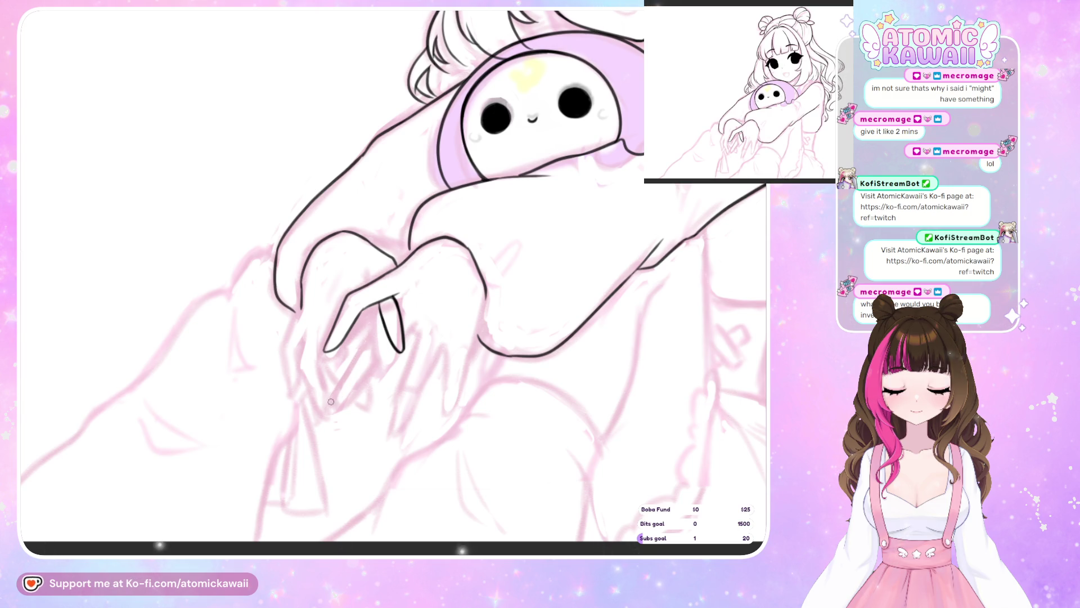
drag(334, 395, 366, 342)
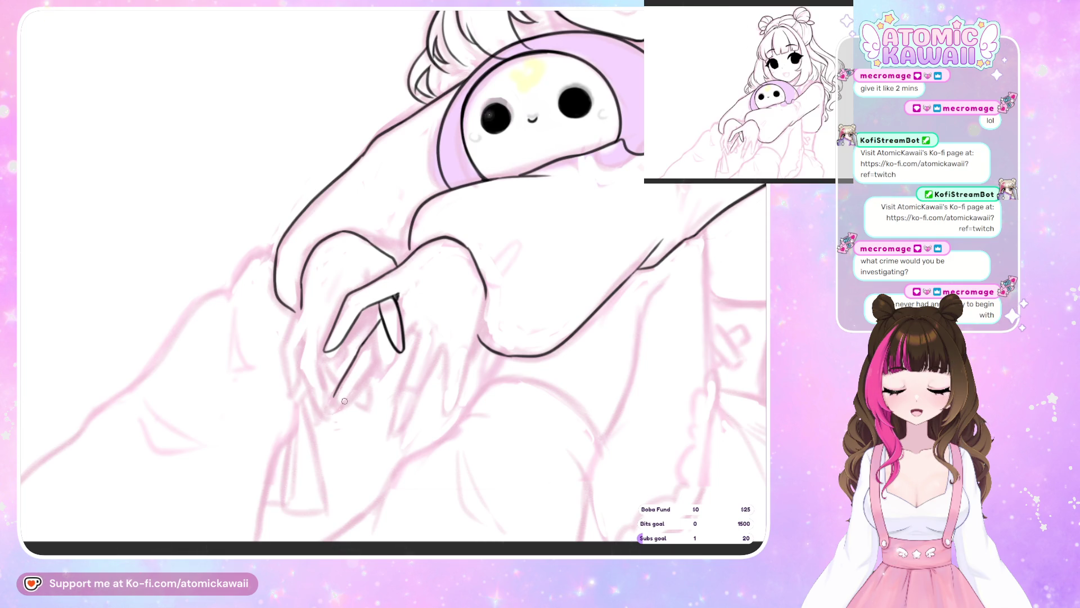
drag(344, 400, 374, 361)
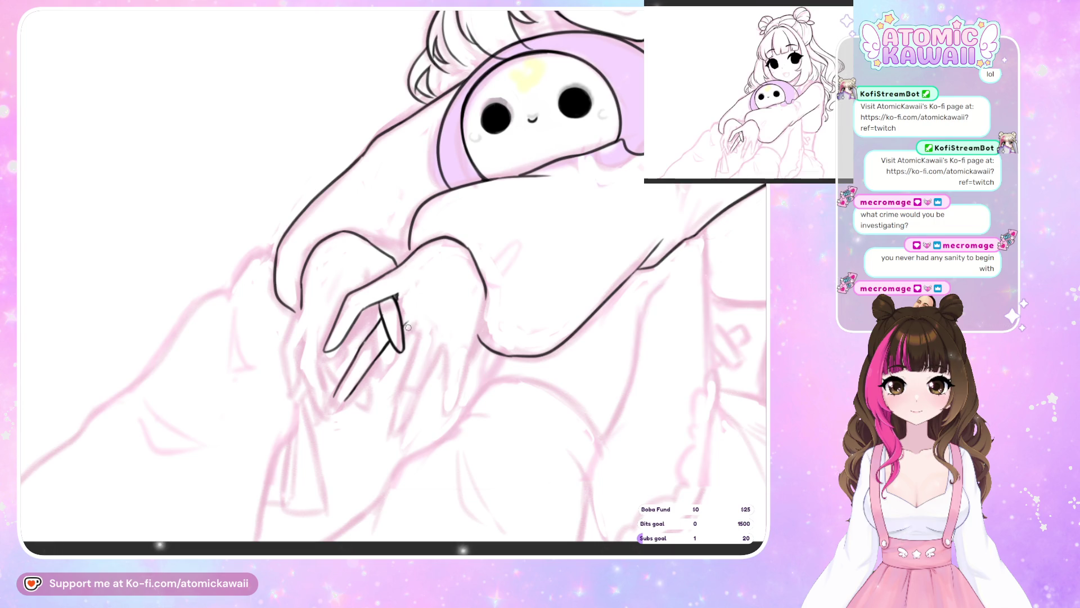
Ink the next finger down from its fingertip, redoing it at a steeper slant
drag(405, 322, 409, 329)
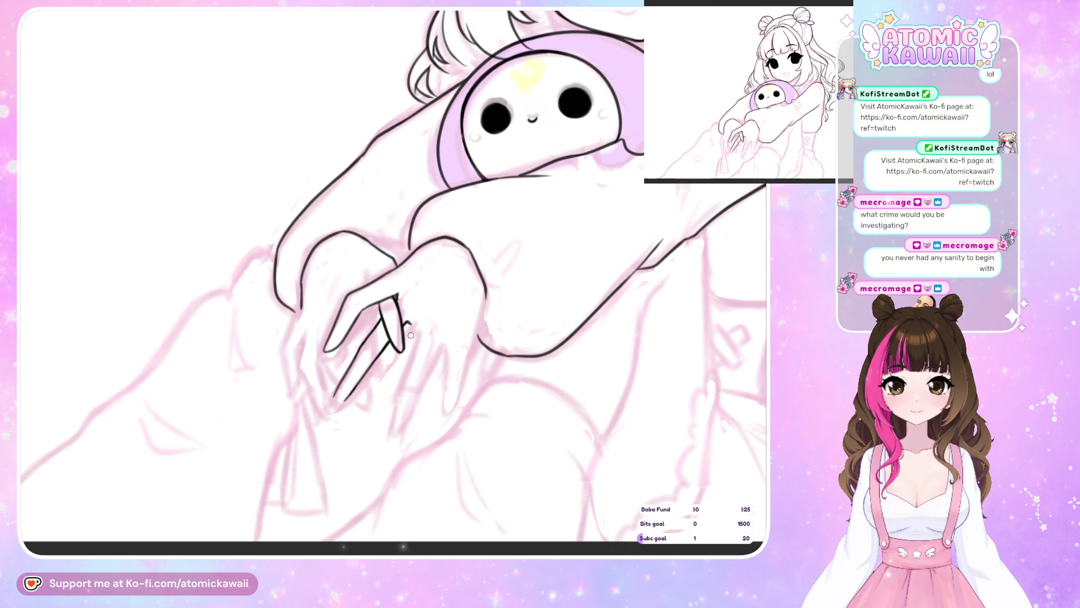
drag(411, 325, 402, 358)
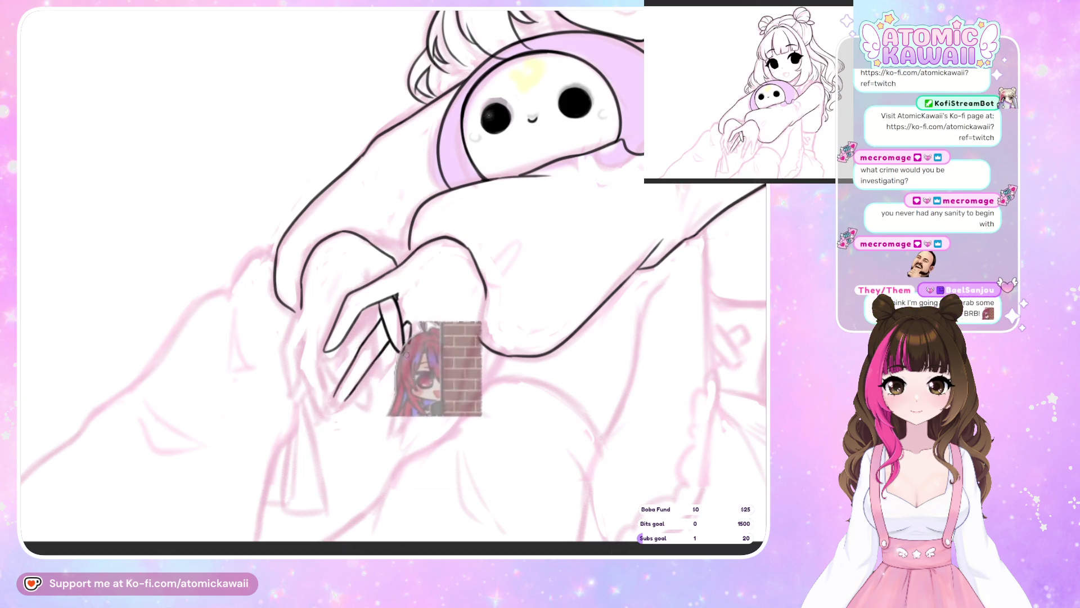
drag(404, 363, 401, 415)
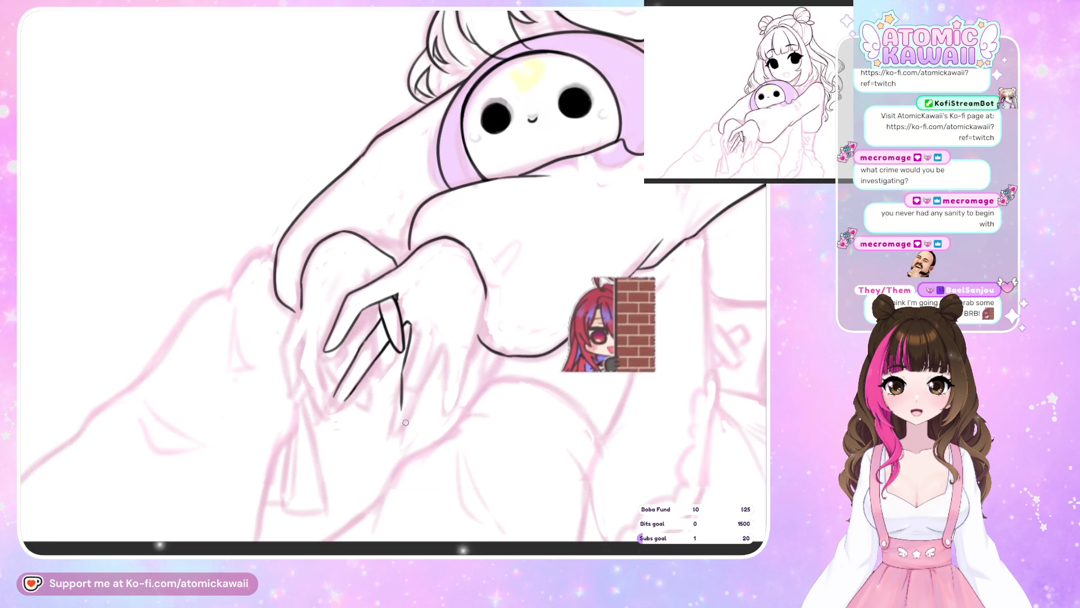
key(ctrl+z)
mouse_move(406, 368)
mouse_down()
mouse_move(400, 417)
mouse_move(420, 375)
mouse_up()
Ink another finger line on the lower hand and close the fingertip outline
key(ctrl+z)
key(ctrl+z)
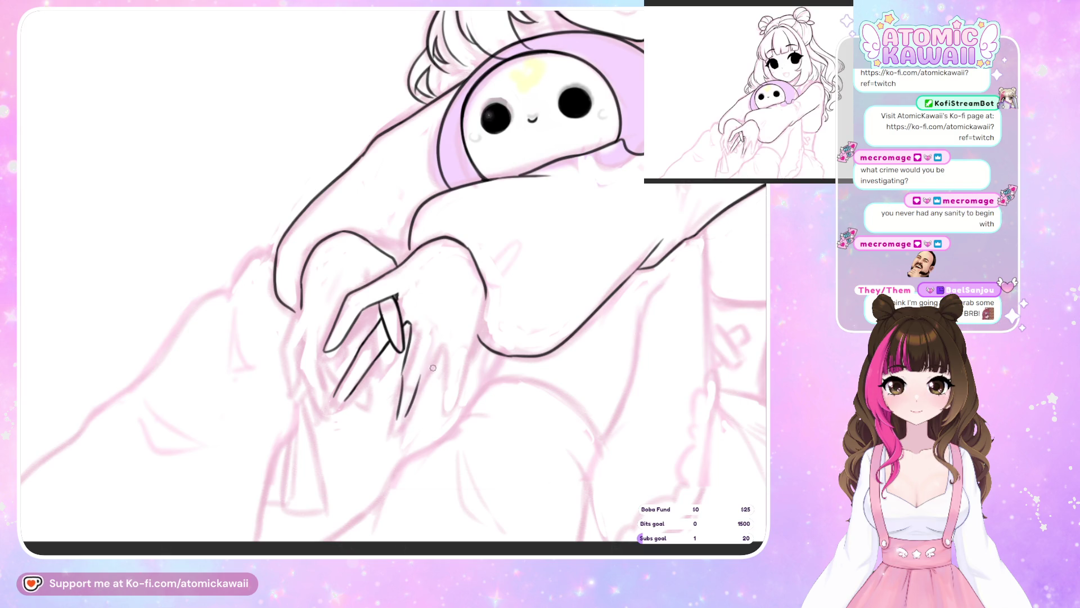
key(ctrl+z)
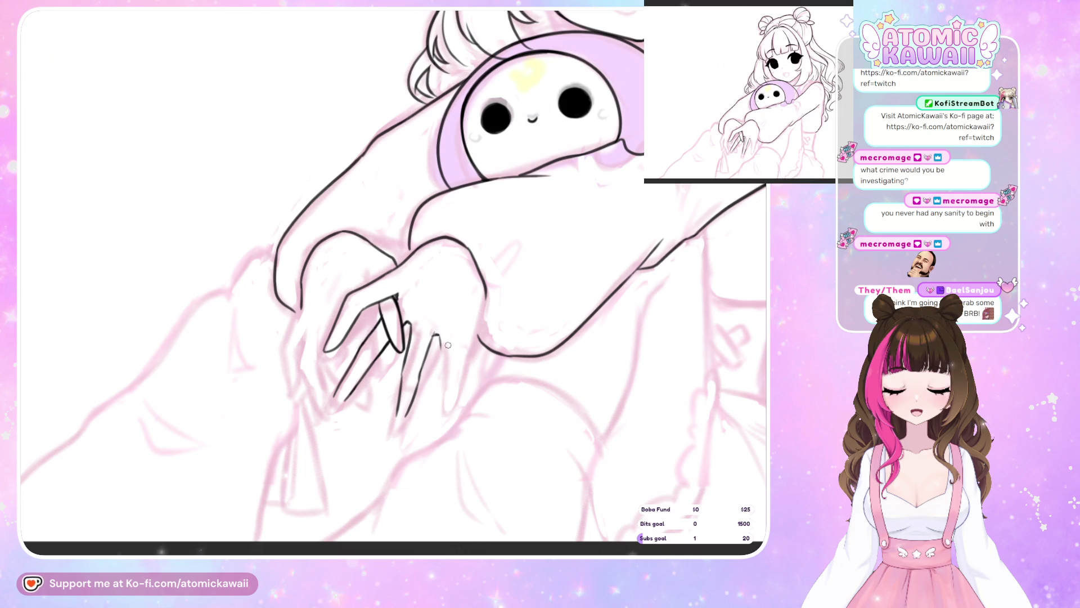
mouse_move(438, 336)
mouse_down()
mouse_move(450, 398)
mouse_move(457, 378)
mouse_up()
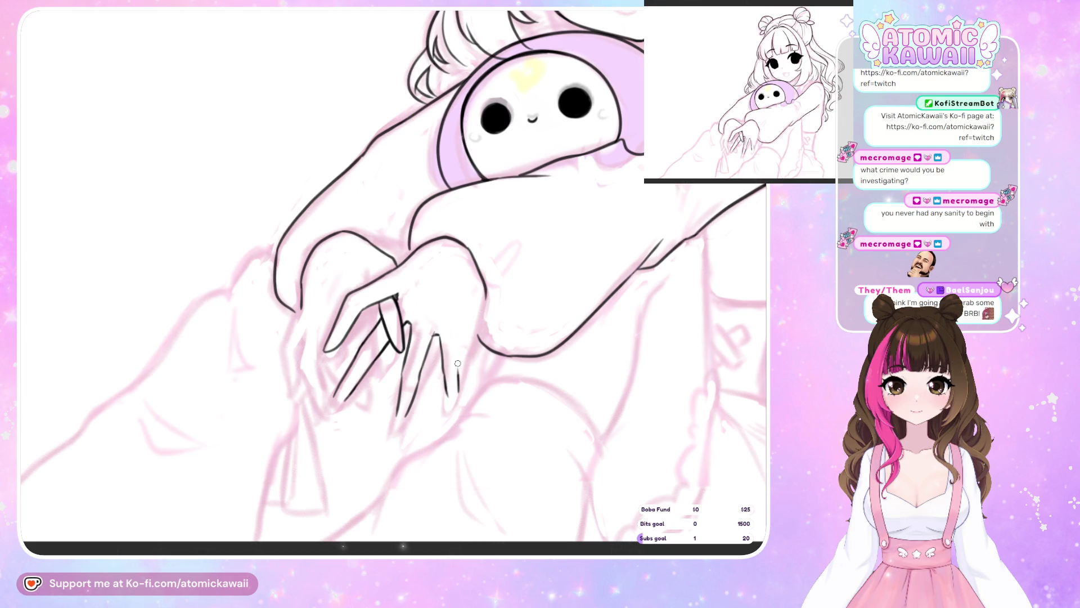
drag(459, 352, 461, 327)
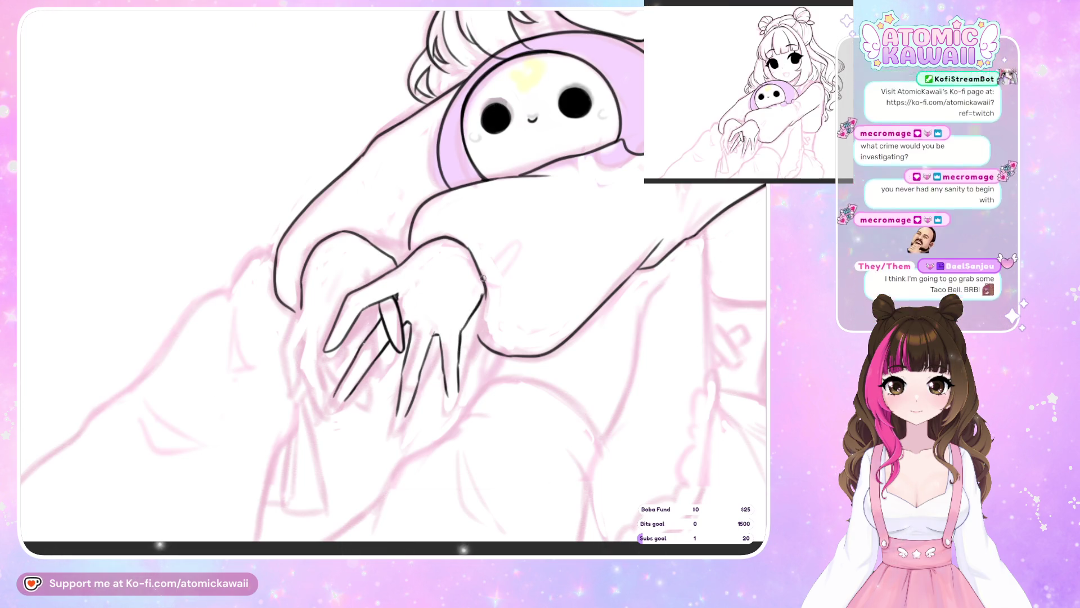
key(h)
key(h)
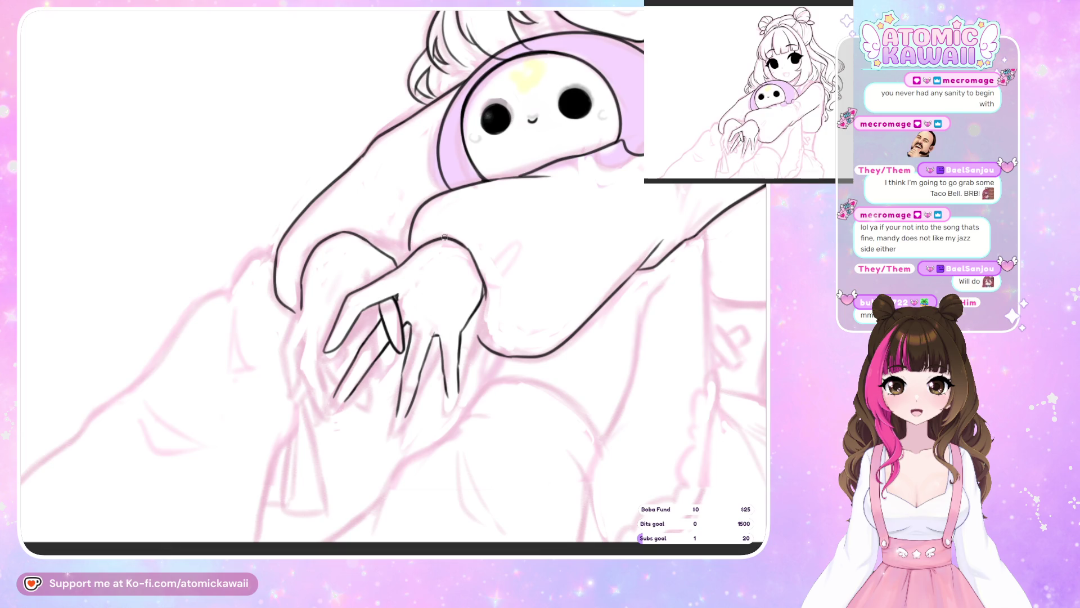
drag(335, 403, 325, 354)
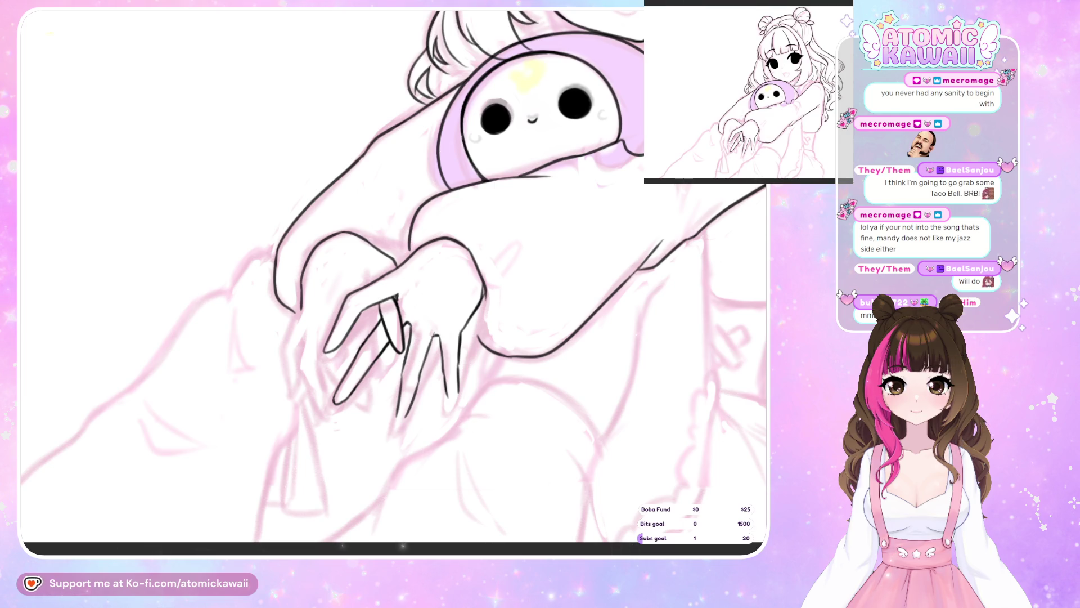
scroll(167, 544, up, 1)
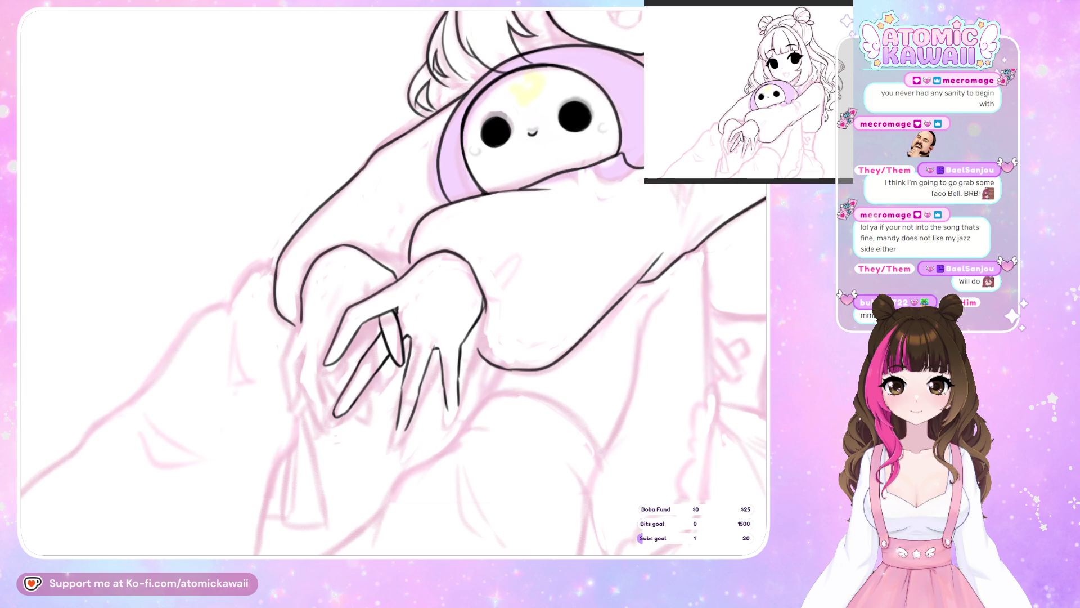
Extend and curve the rightmost finger's line into a closed fingertip
mouse_move(398, 423)
mouse_down()
mouse_move(397, 436)
mouse_move(458, 400)
mouse_up()
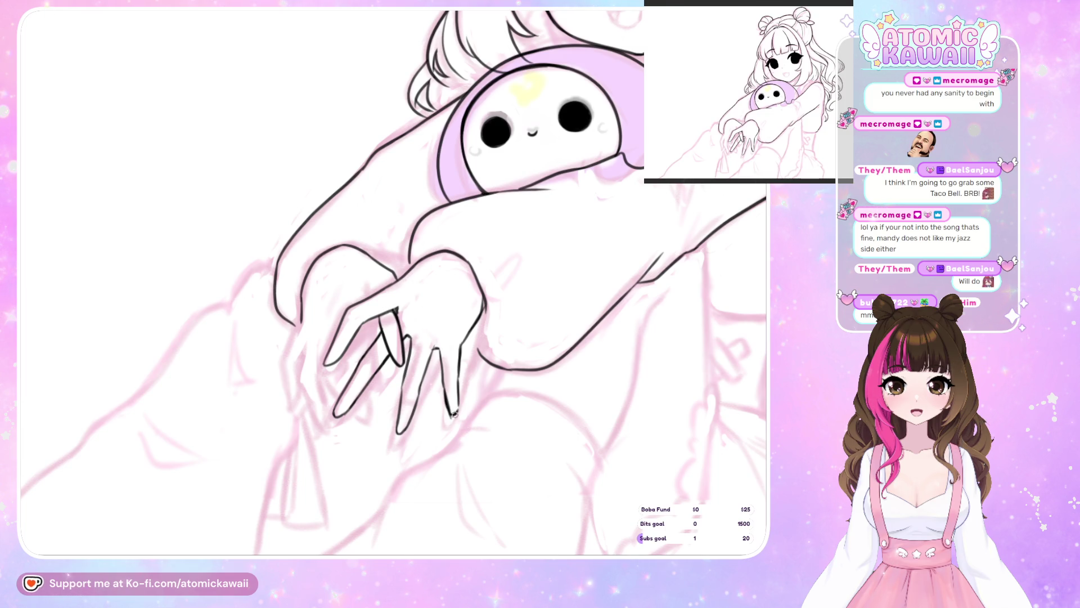
drag(459, 383, 453, 417)
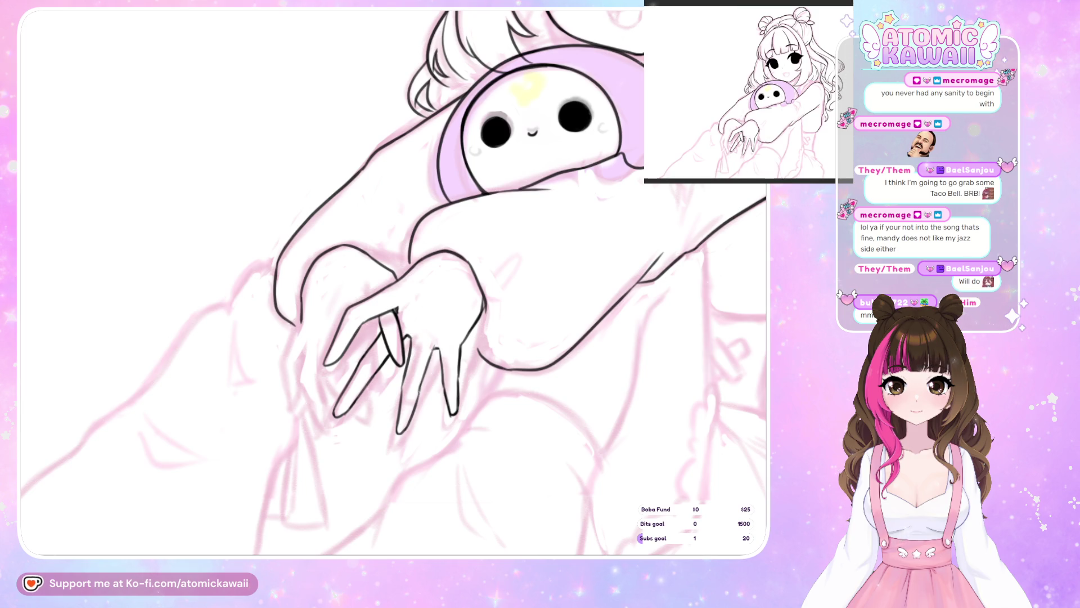
Undo the most recent ink strokes on the hands
key(ctrl+z)
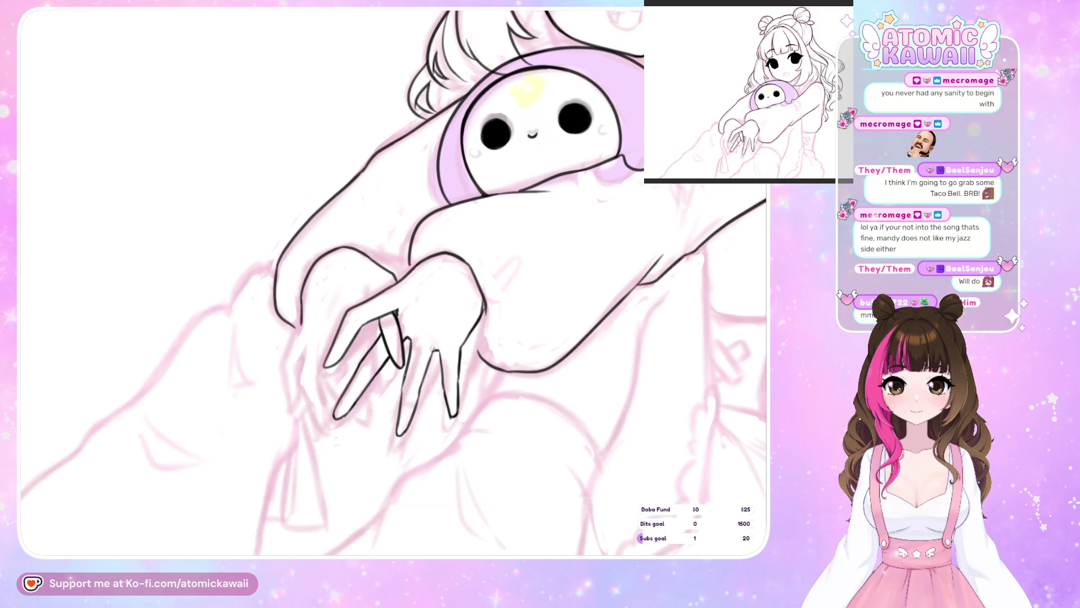
After a mirror check, extend the arm line and add a short line at a fingertip
key(h)
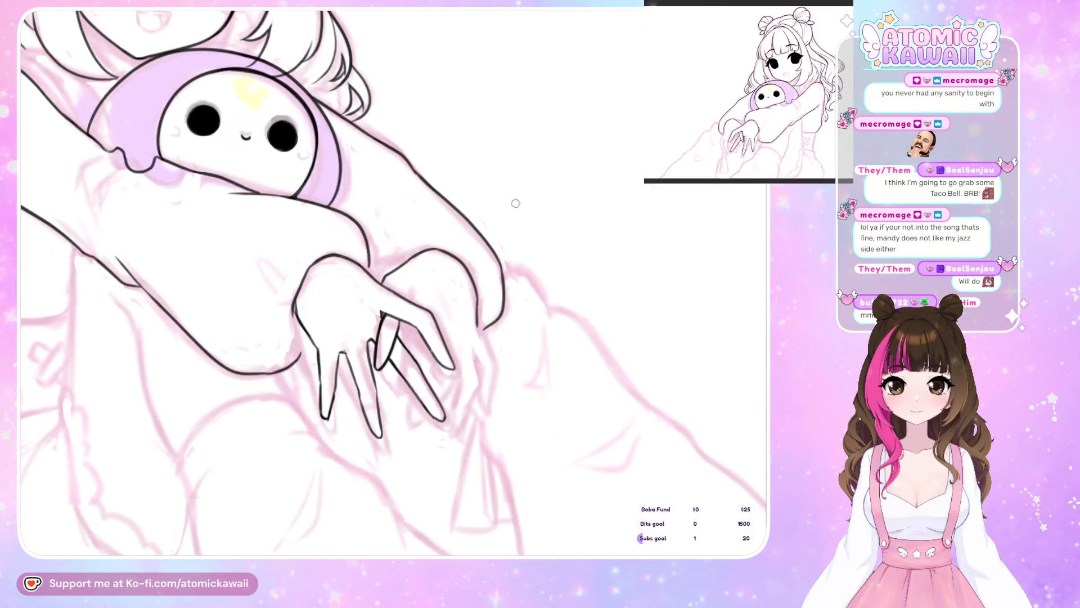
key(h)
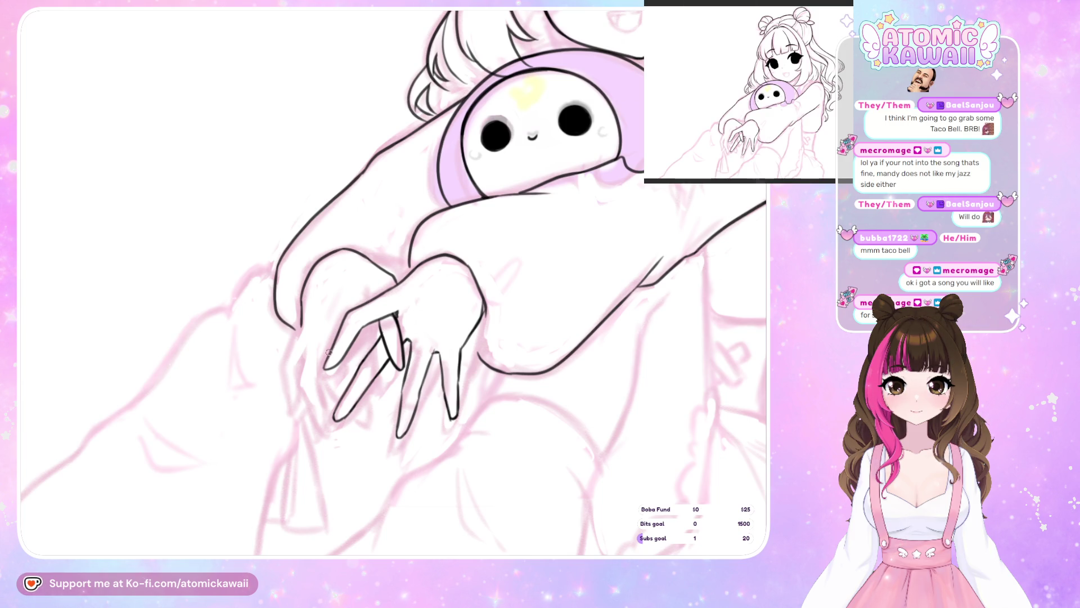
drag(303, 325, 289, 401)
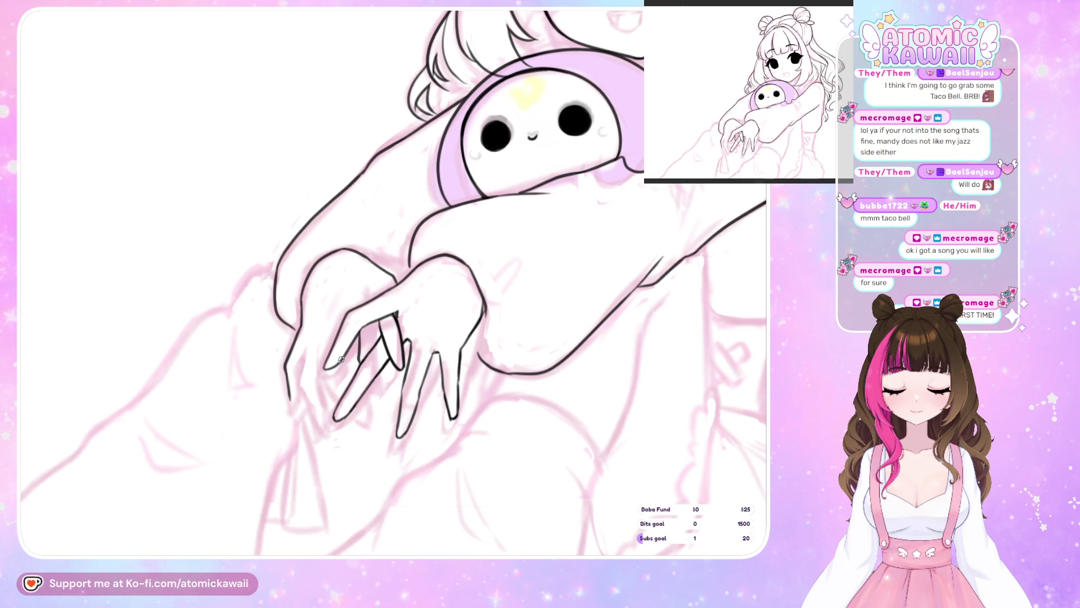
drag(341, 359, 341, 375)
Replace the stray fingertip stroke with a short finger stroke and a curved line near the fingers
key(h)
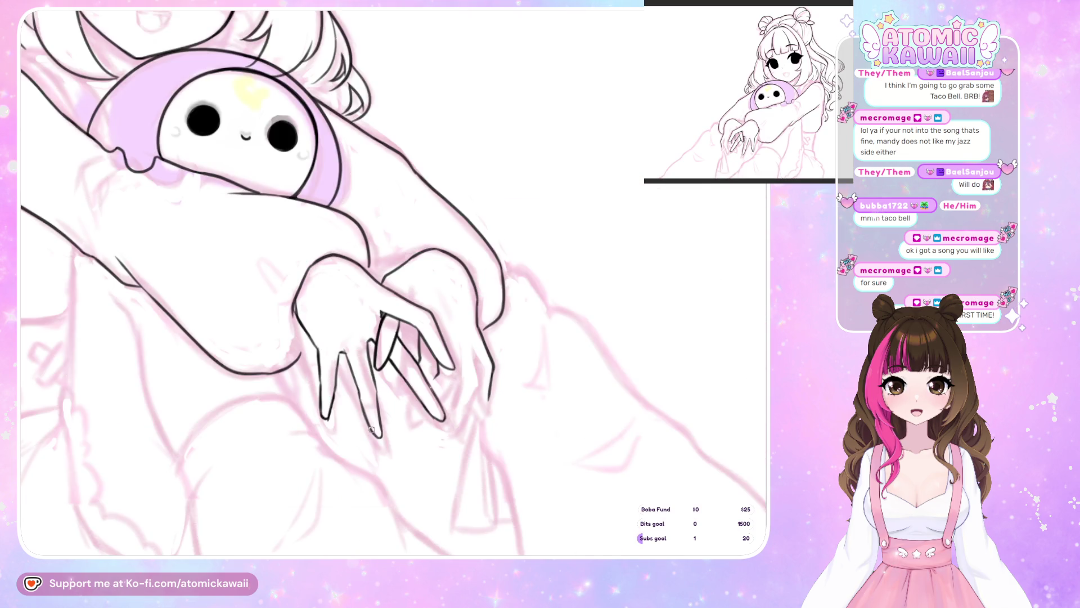
key(h)
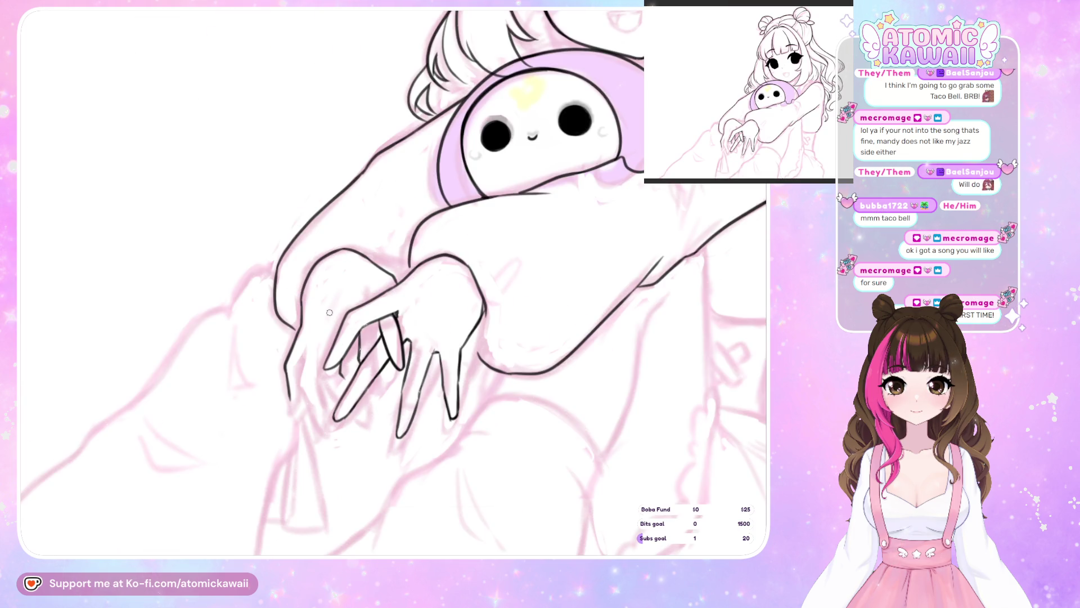
key(ctrl+z)
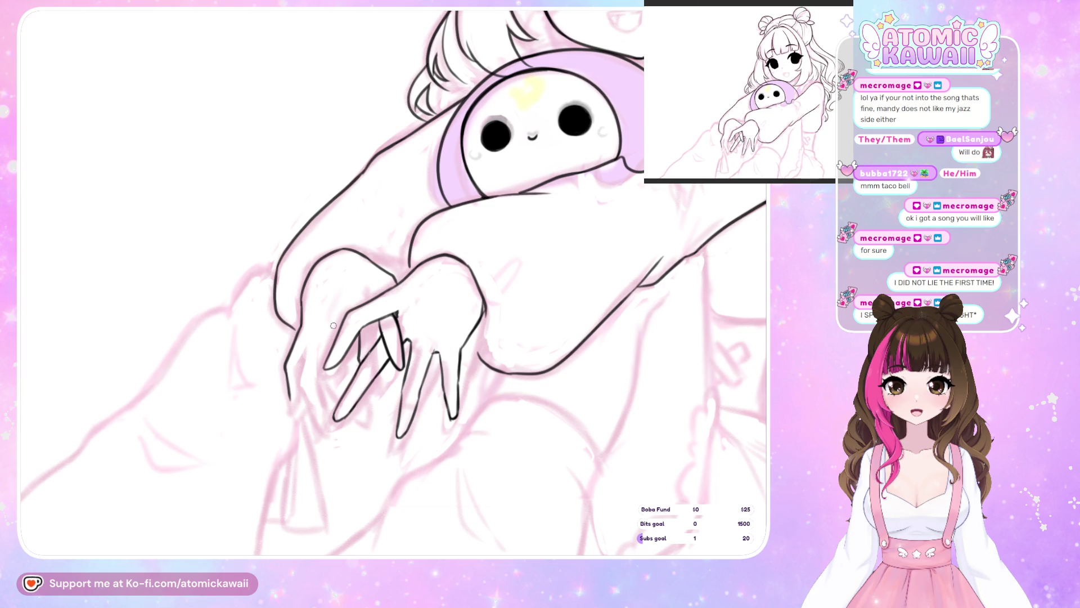
drag(328, 319, 337, 344)
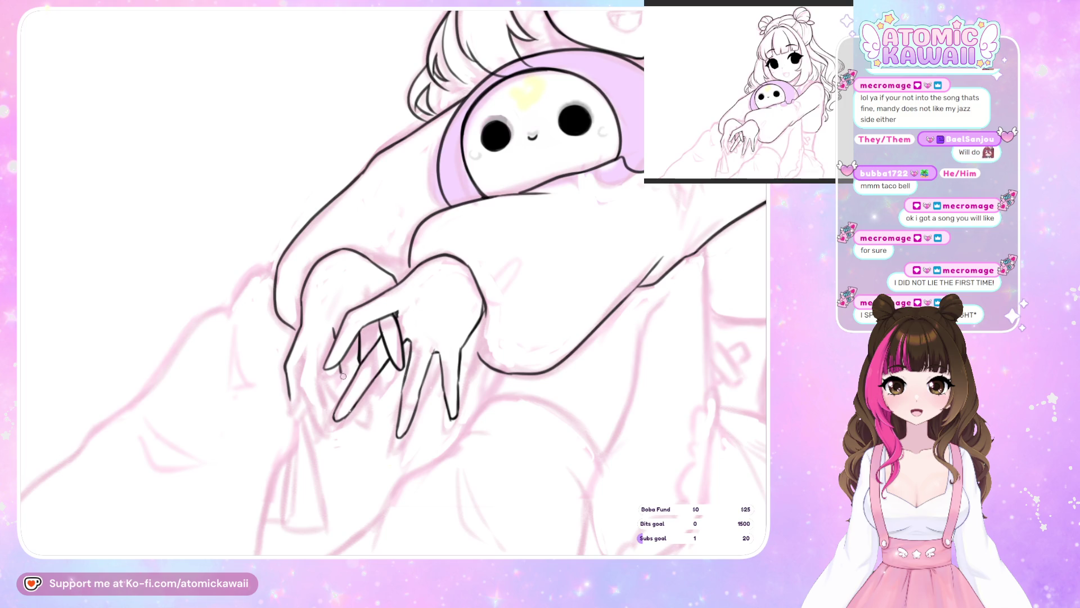
key(h)
key(h)
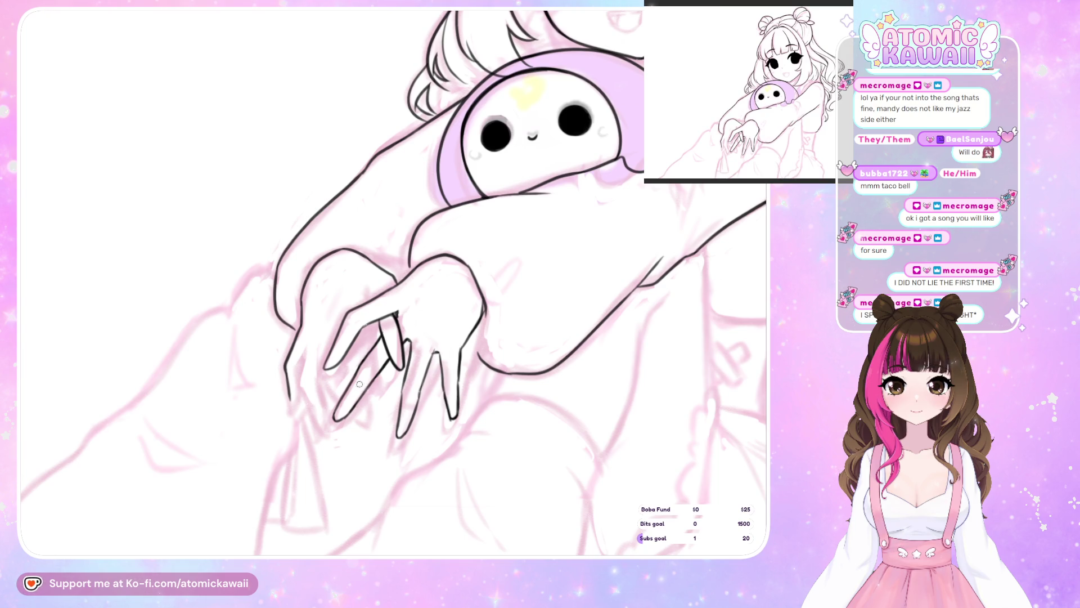
key(h)
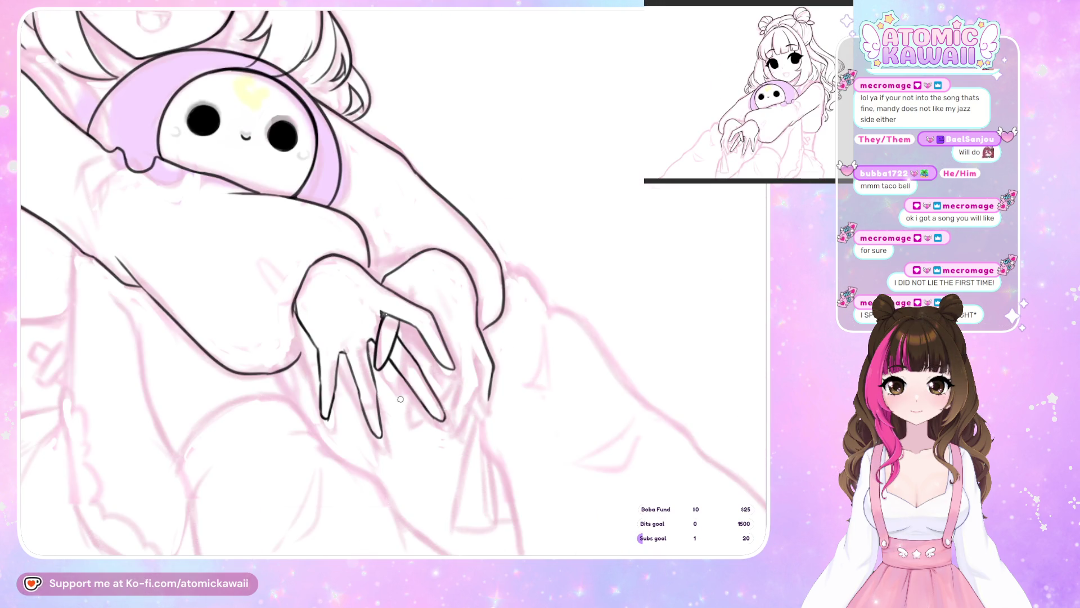
drag(399, 376, 401, 412)
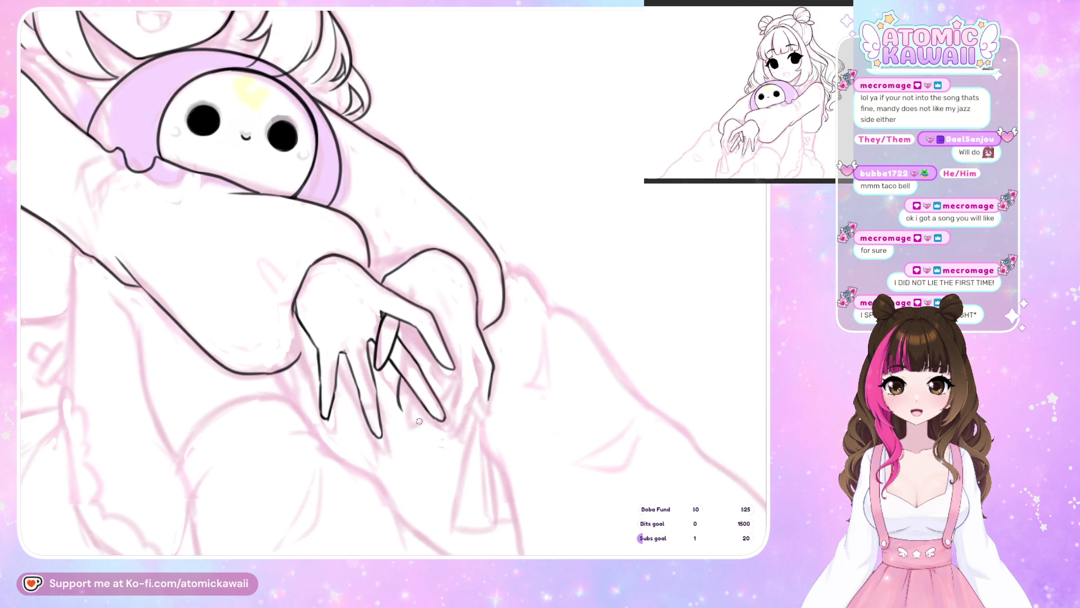
key(h)
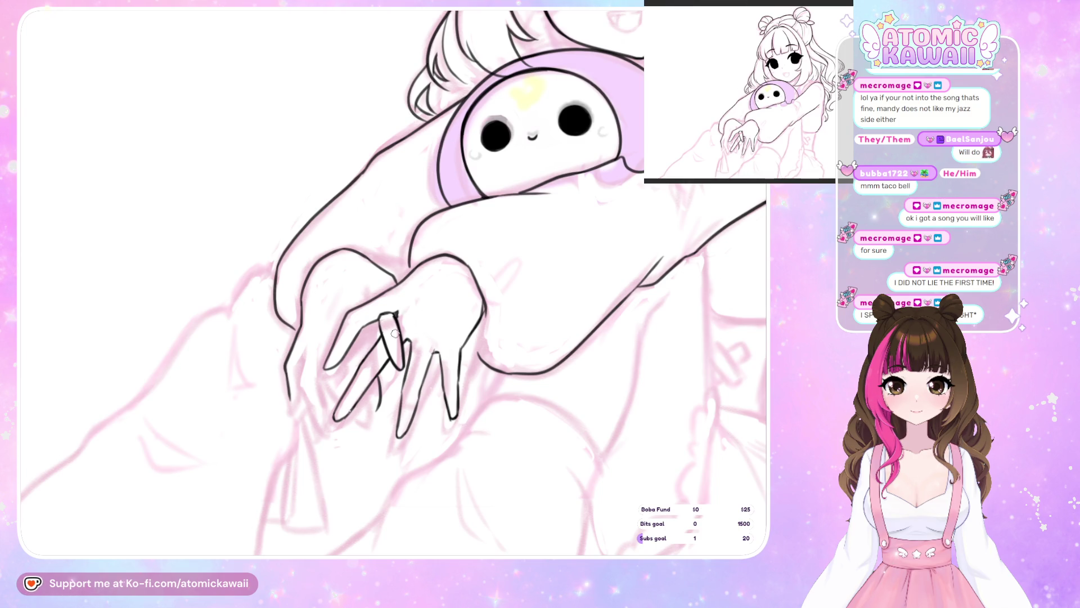
Ink a fingertip curve and a thin finger-edge line, checking the hands mirrored
key(h)
key(h)
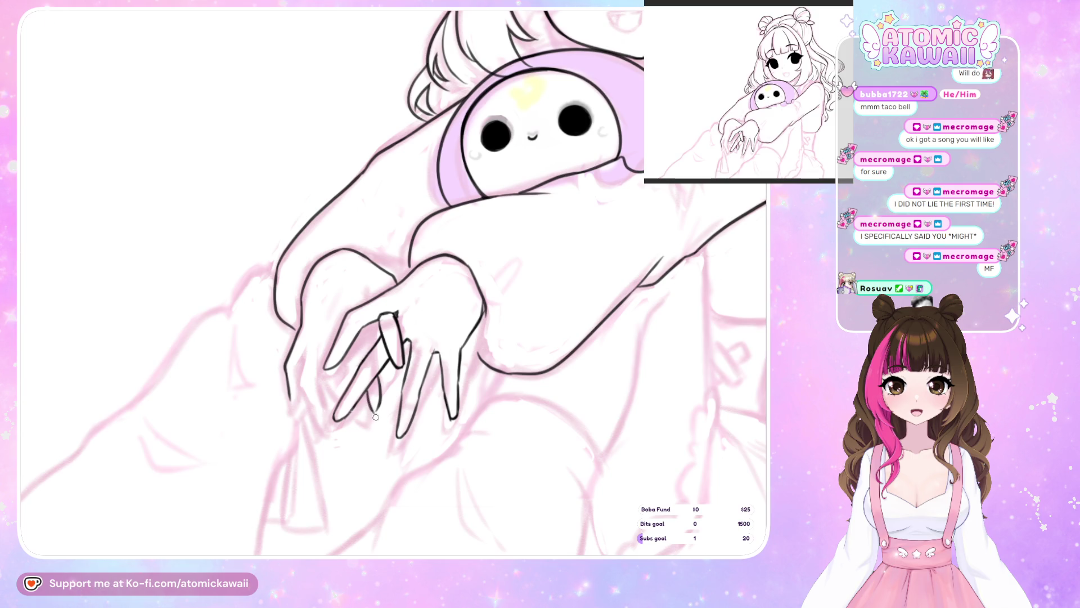
drag(368, 394, 380, 414)
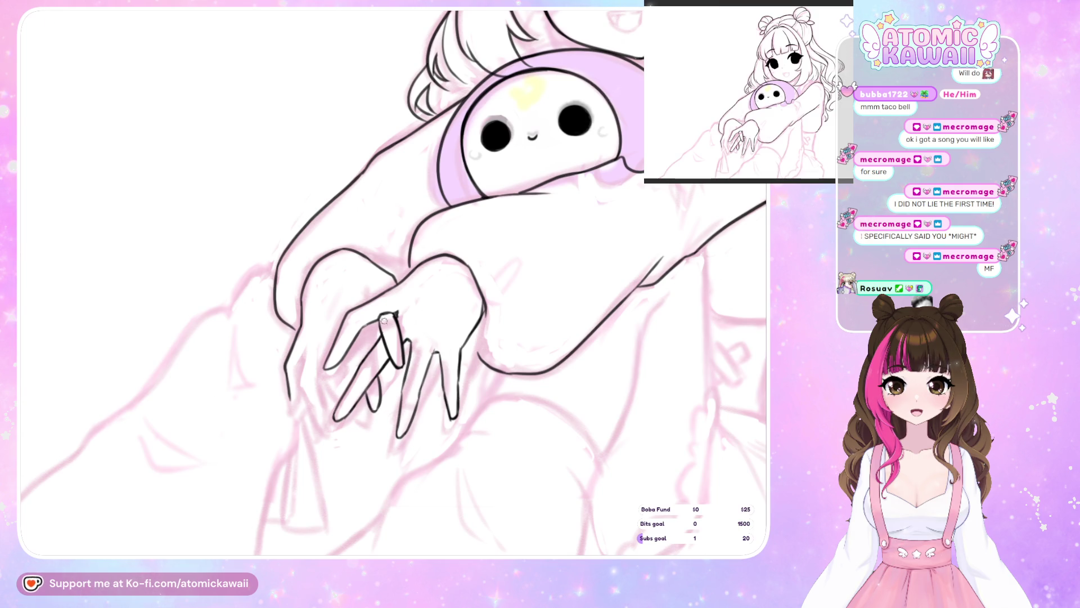
drag(372, 354, 371, 323)
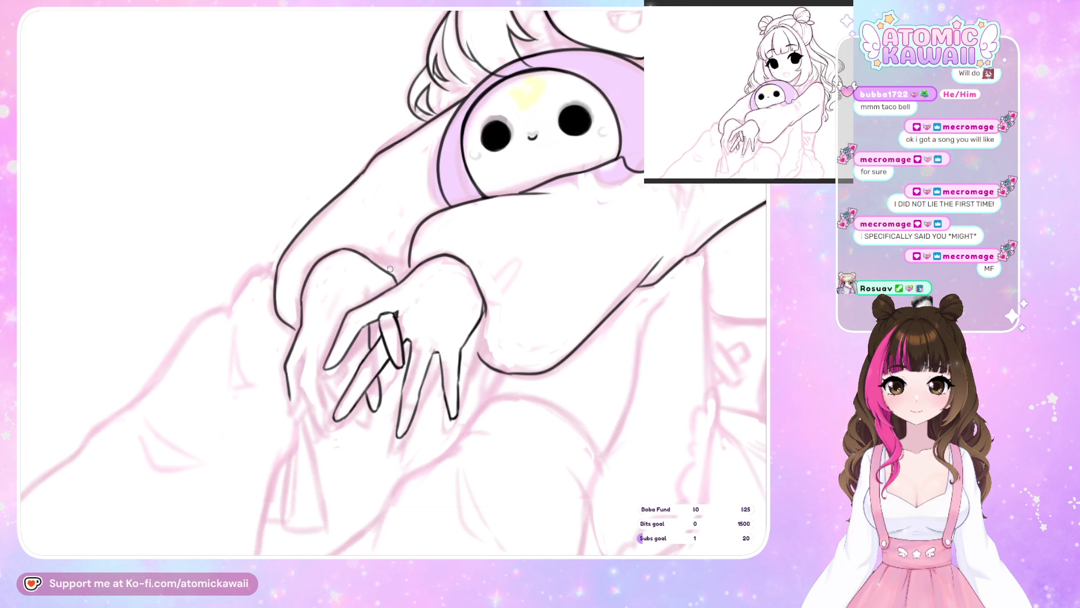
key(h)
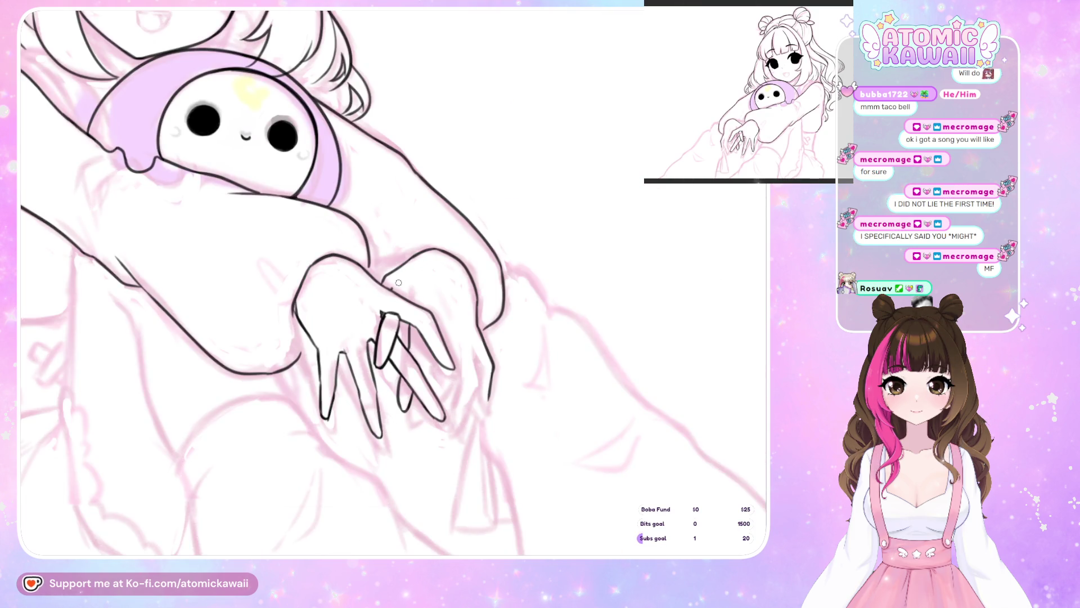
key(h)
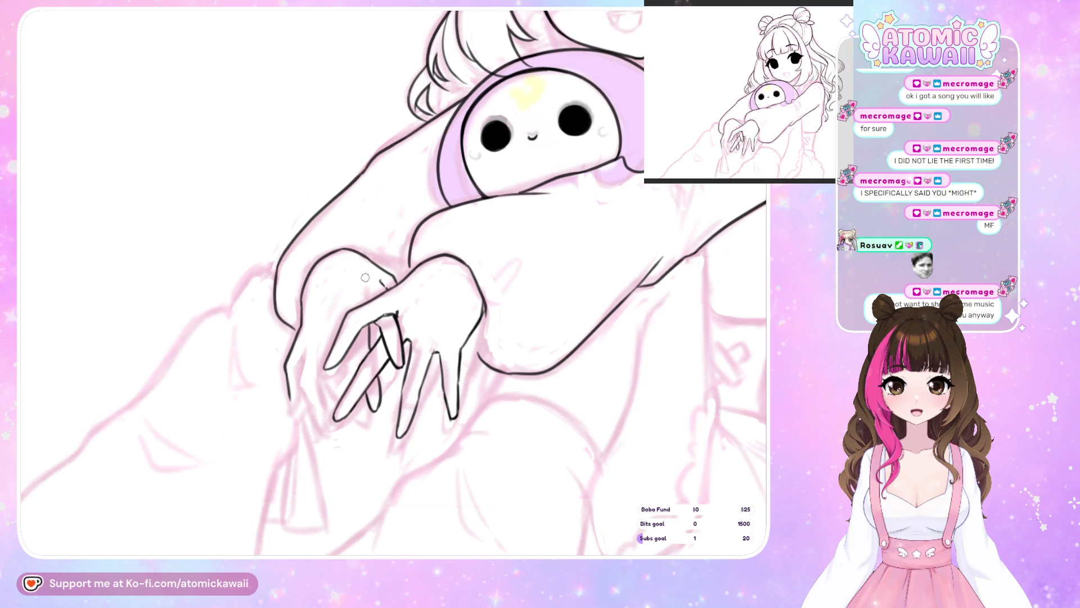
Ink a finger line on the left hand and check it in the mirrored view
drag(358, 342, 357, 370)
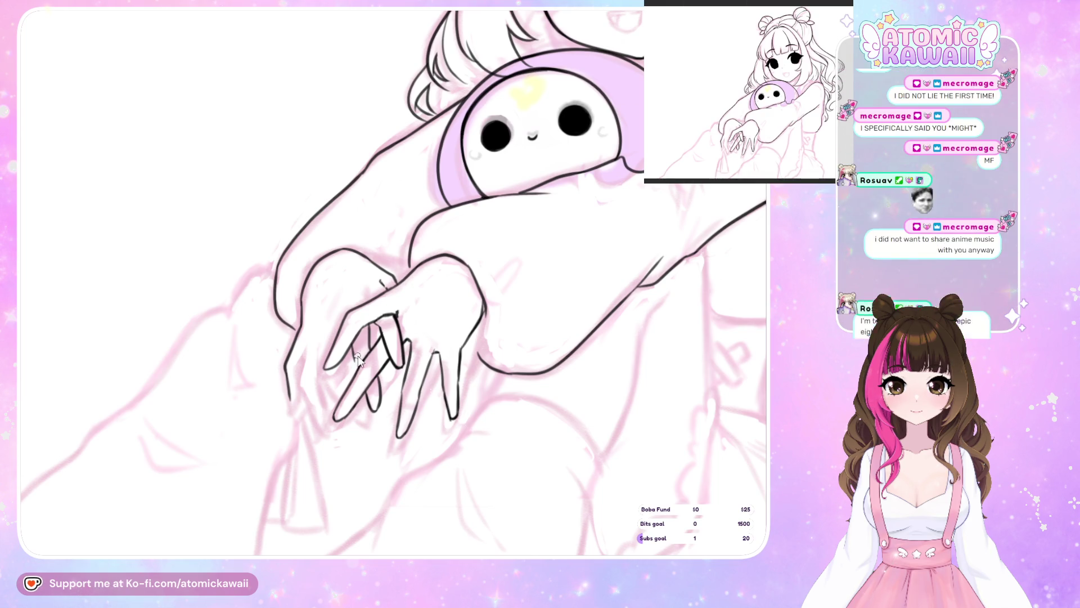
drag(358, 336, 355, 360)
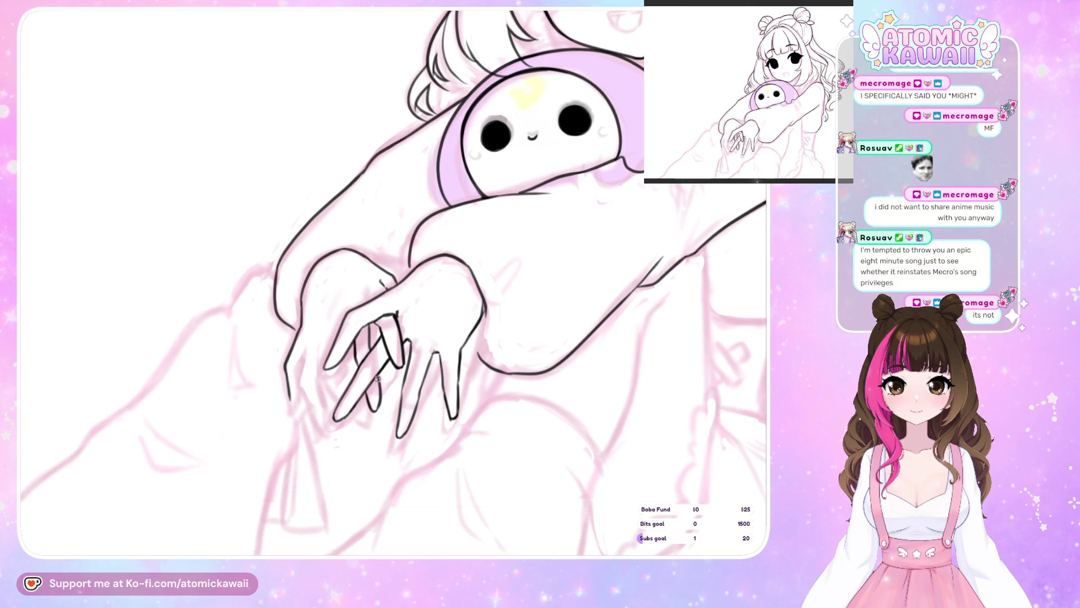
key(h)
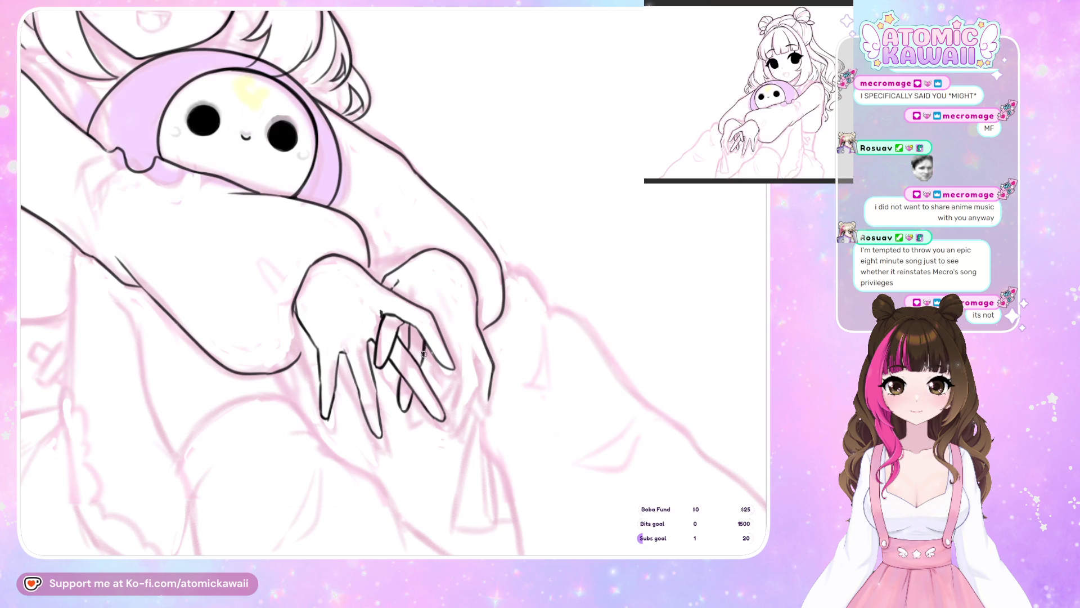
key(h)
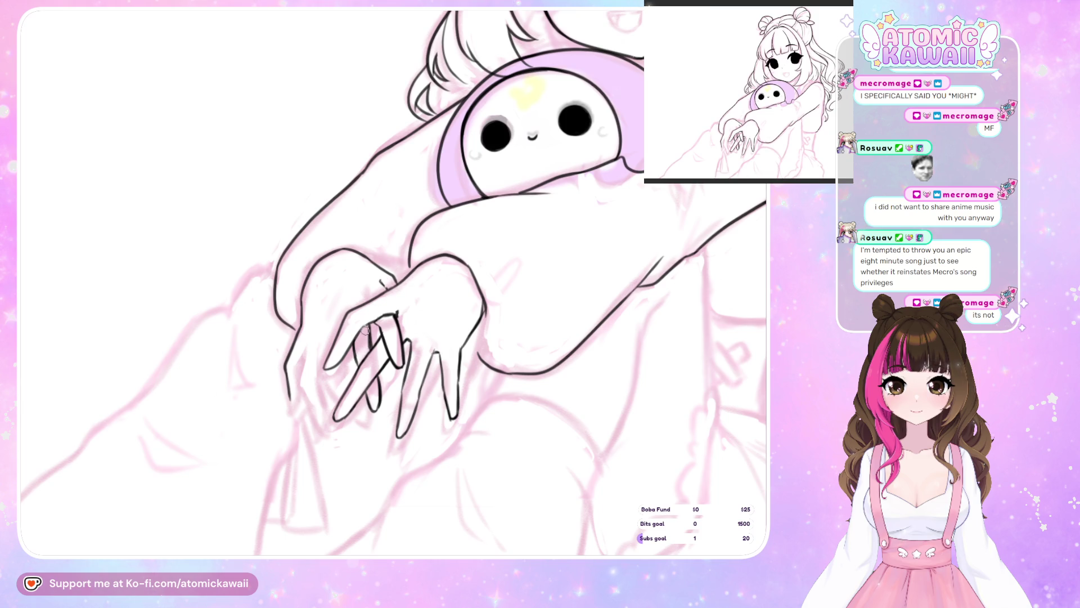
key(h)
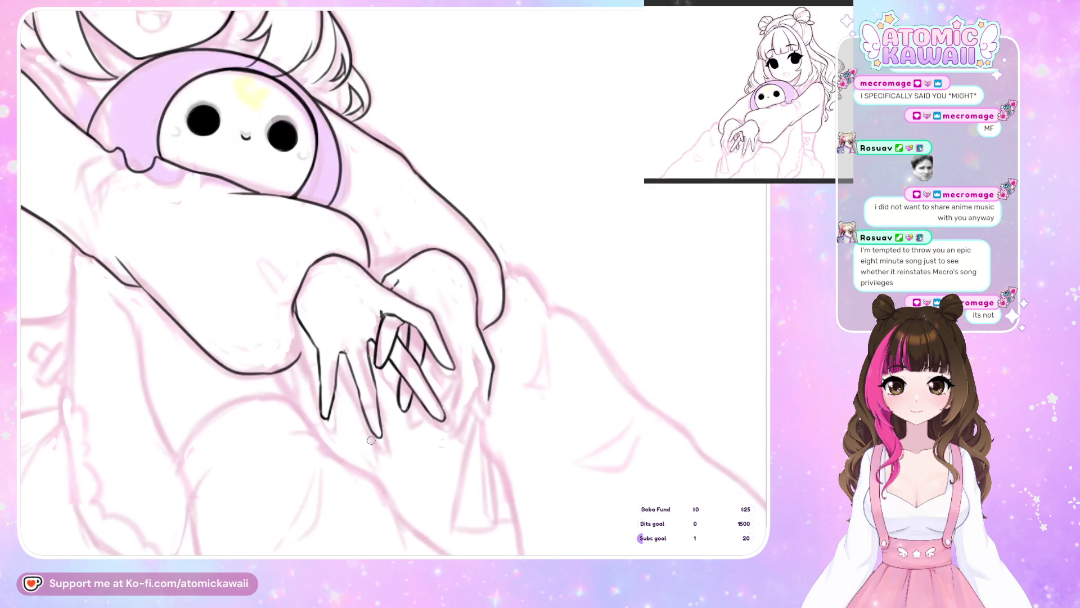
key(h)
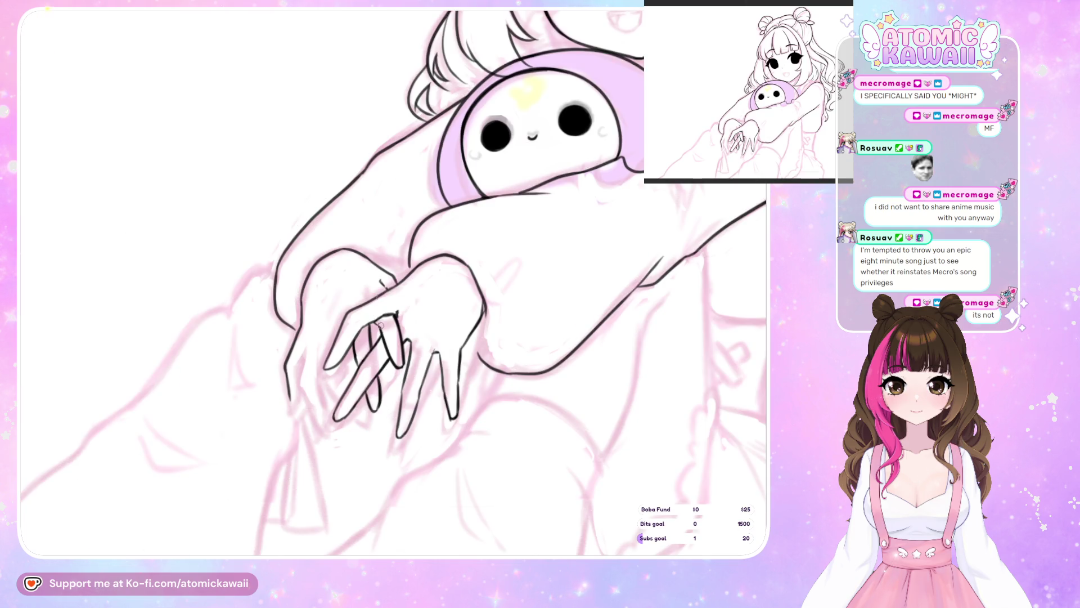
Add short and long finger-edge strokes on the left hand, then select the stray lines beside it
drag(333, 328, 332, 344)
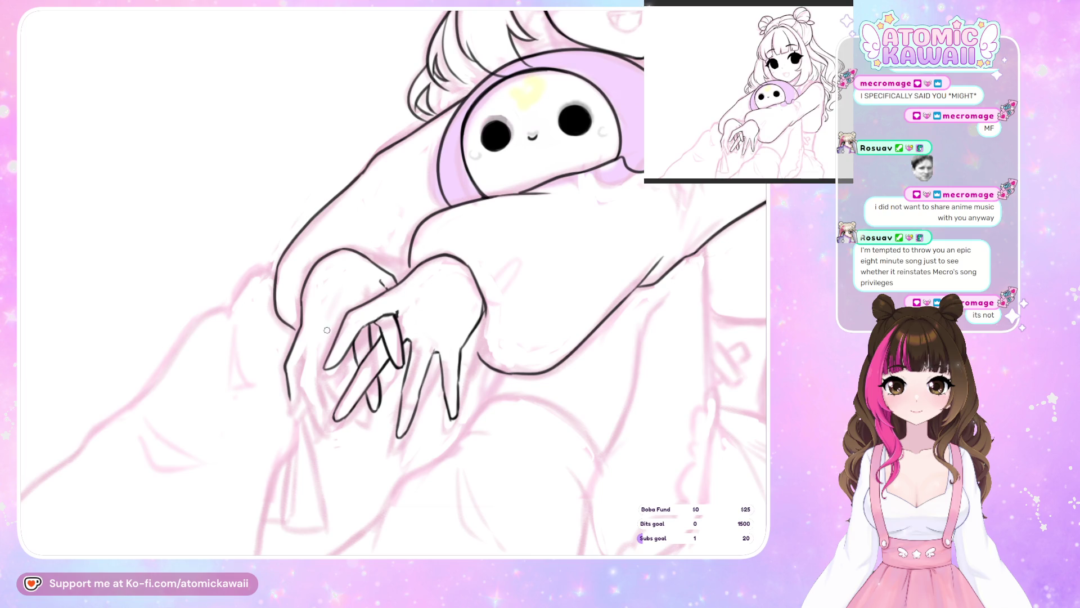
drag(328, 335, 340, 396)
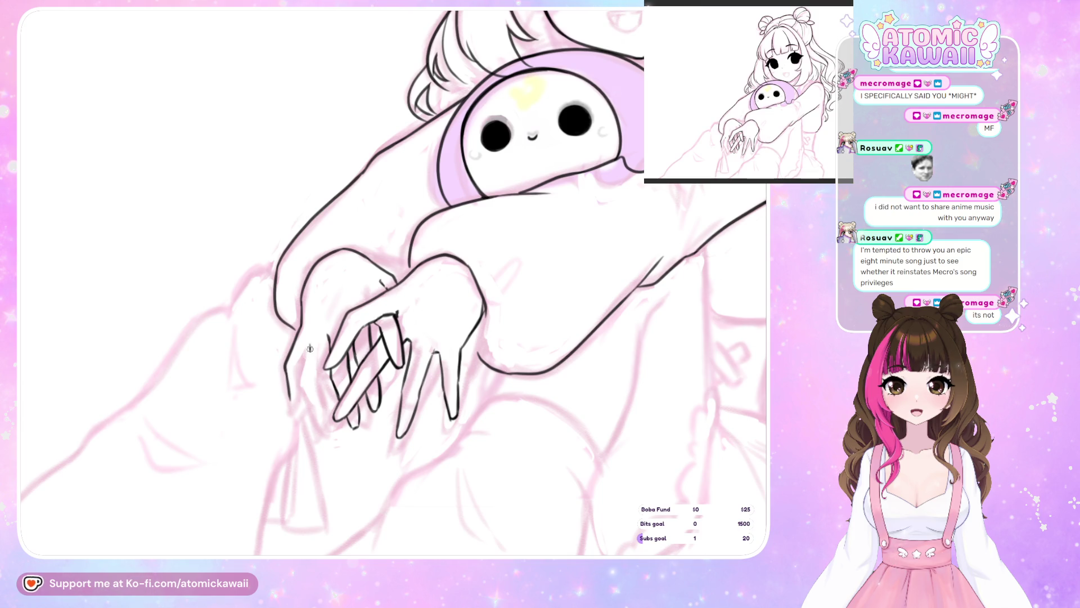
mouse_move(310, 347)
mouse_down()
mouse_move(307, 370)
mouse_move(309, 357)
mouse_up()
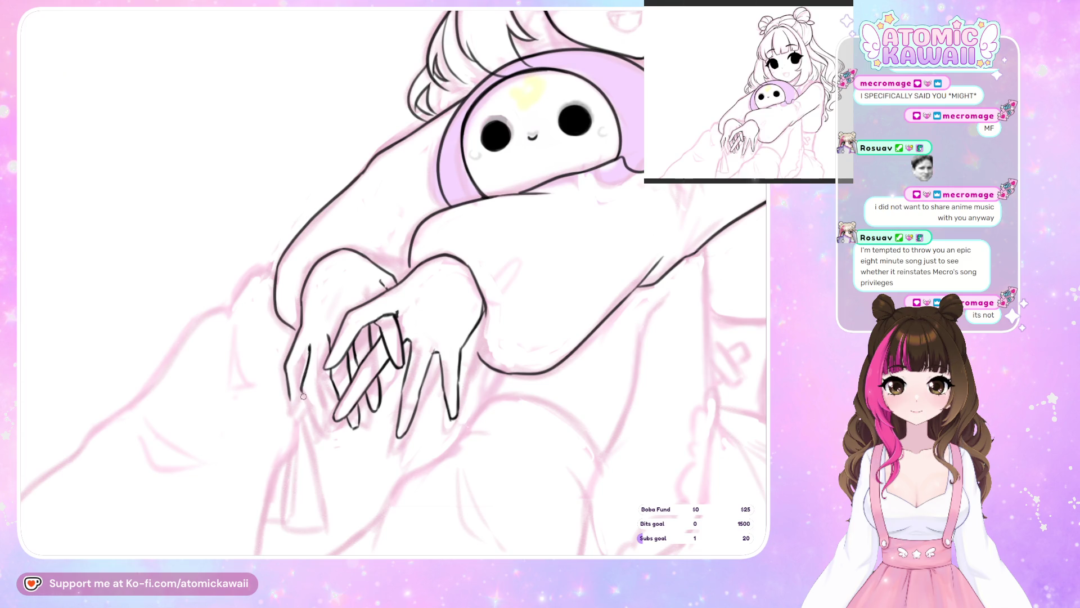
key(h)
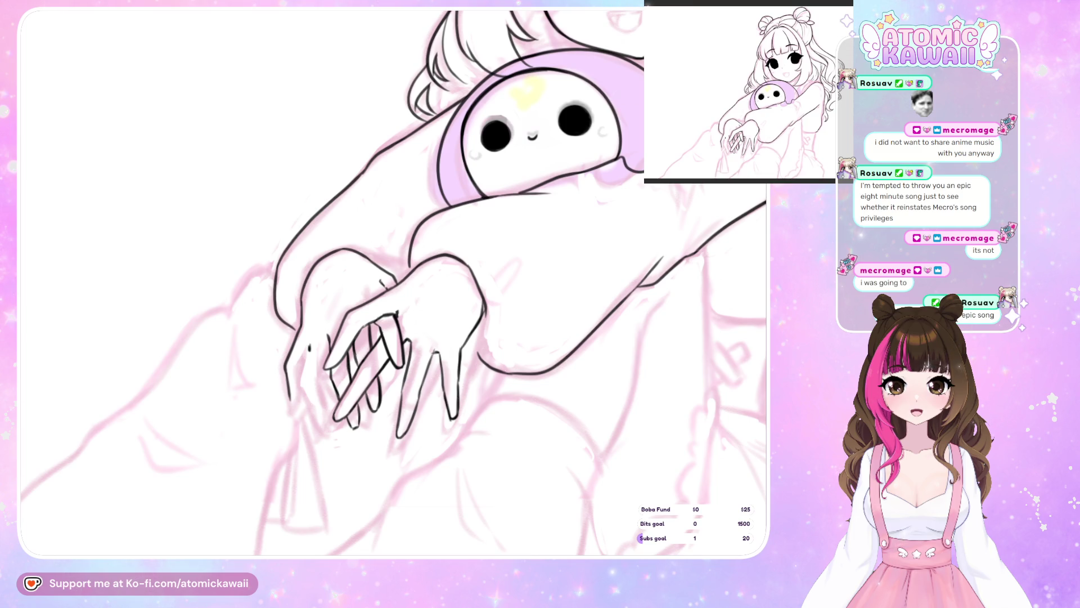
mouse_move(293, 329)
mouse_down()
mouse_move(303, 319)
mouse_move(288, 423)
mouse_up()
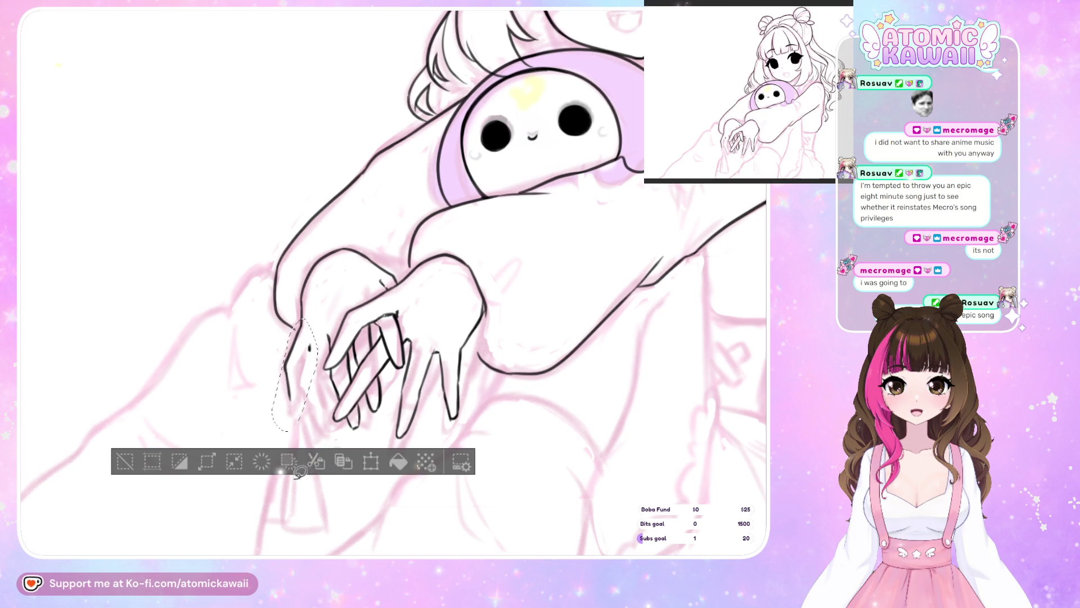
Delete the stray lines, redraw the finger outline beside the left hand, and mirror the view
click(289, 463)
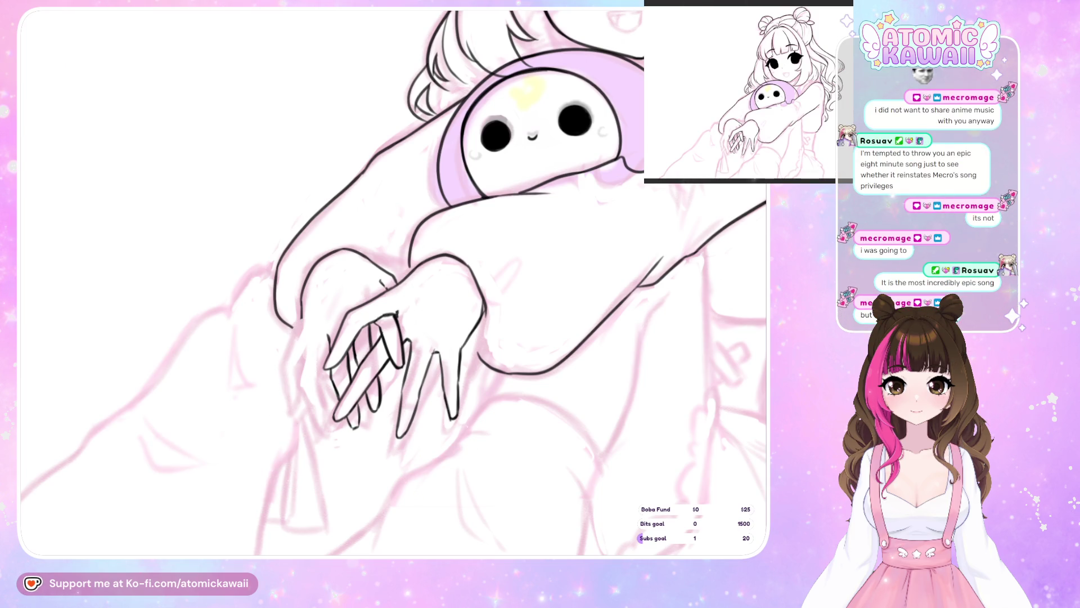
drag(301, 299, 309, 332)
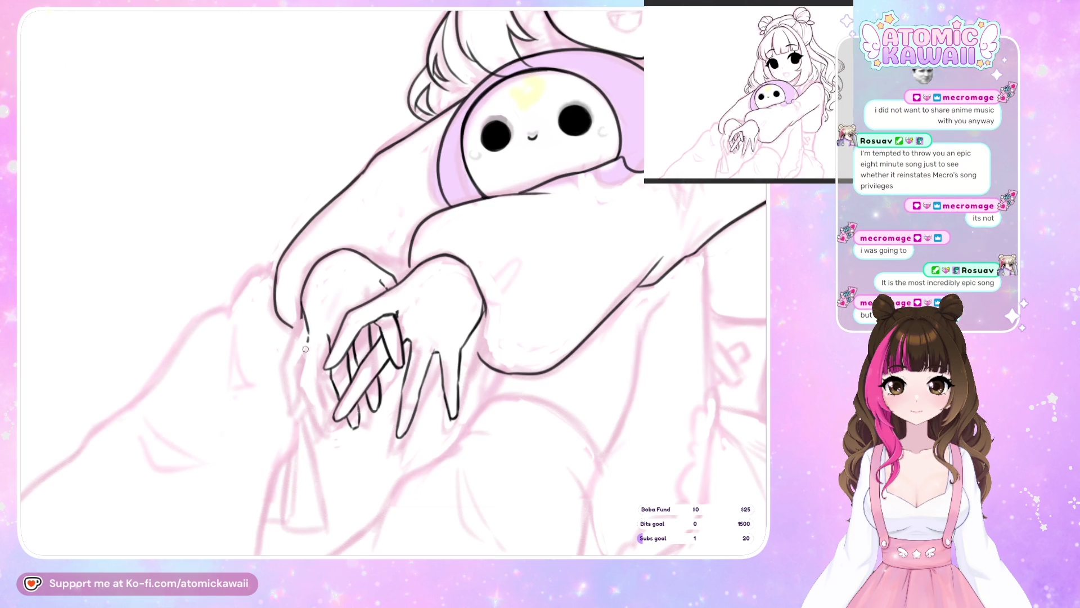
key(m)
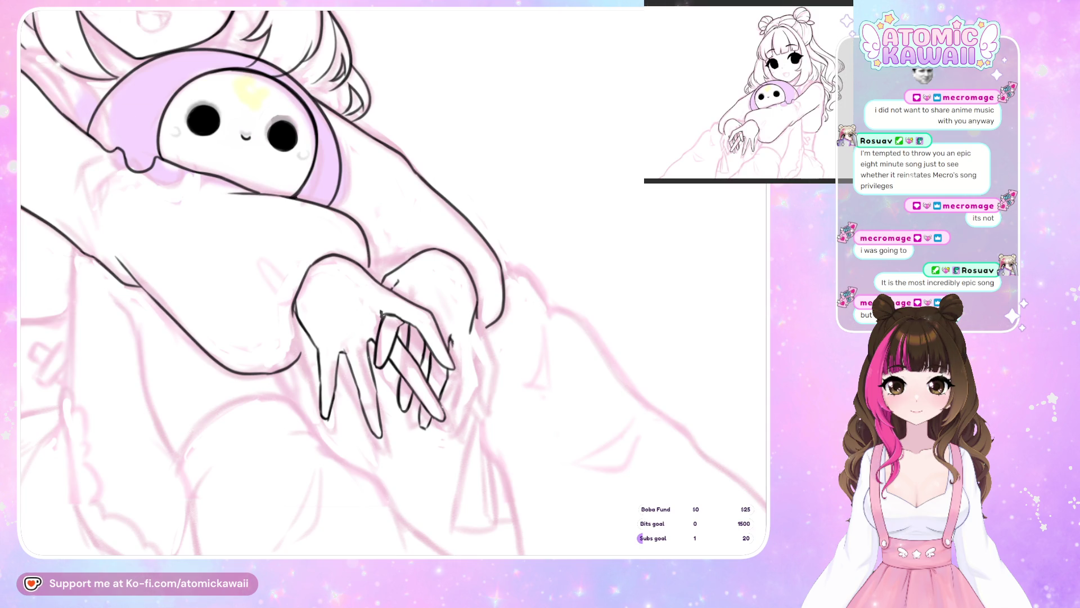
Ink extra finger lines on both hands down to the fingertips, checking each in mirrored view
drag(463, 348, 461, 405)
key(m)
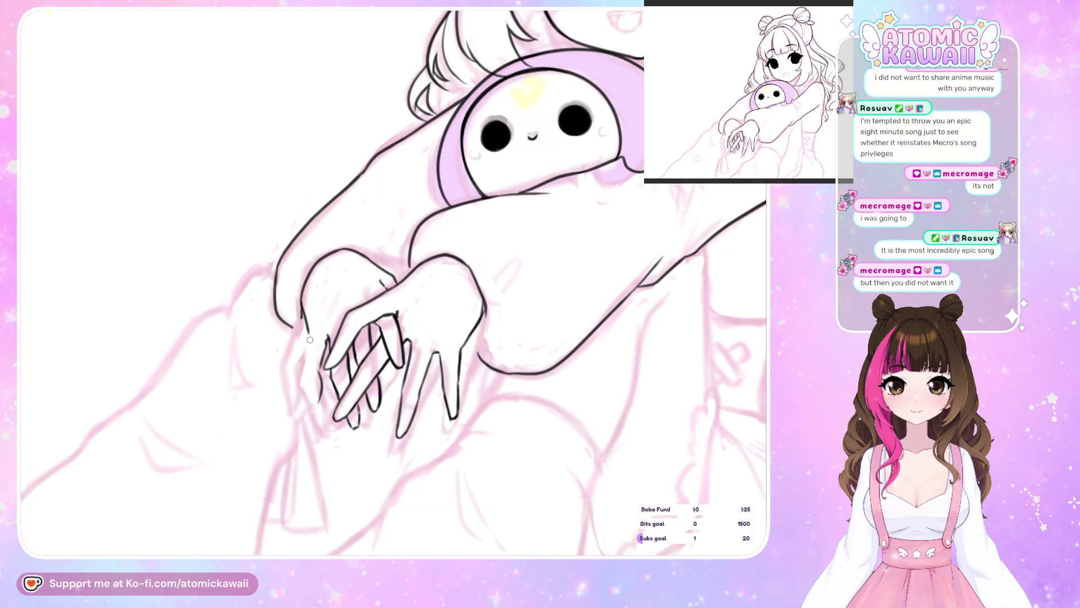
drag(307, 337, 318, 399)
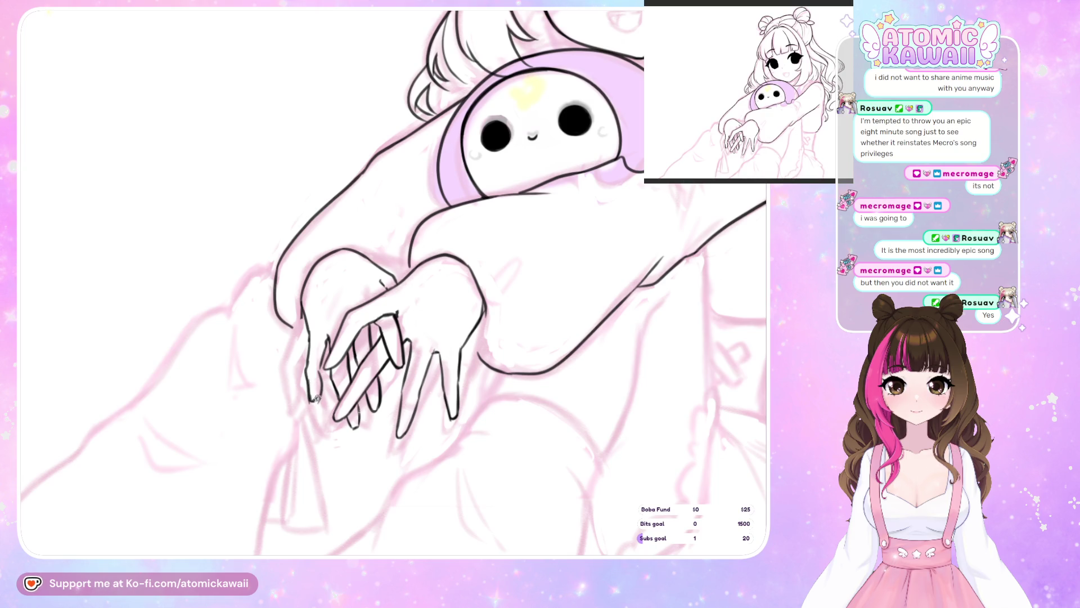
key(m)
drag(463, 382, 466, 406)
key(m)
key(m)
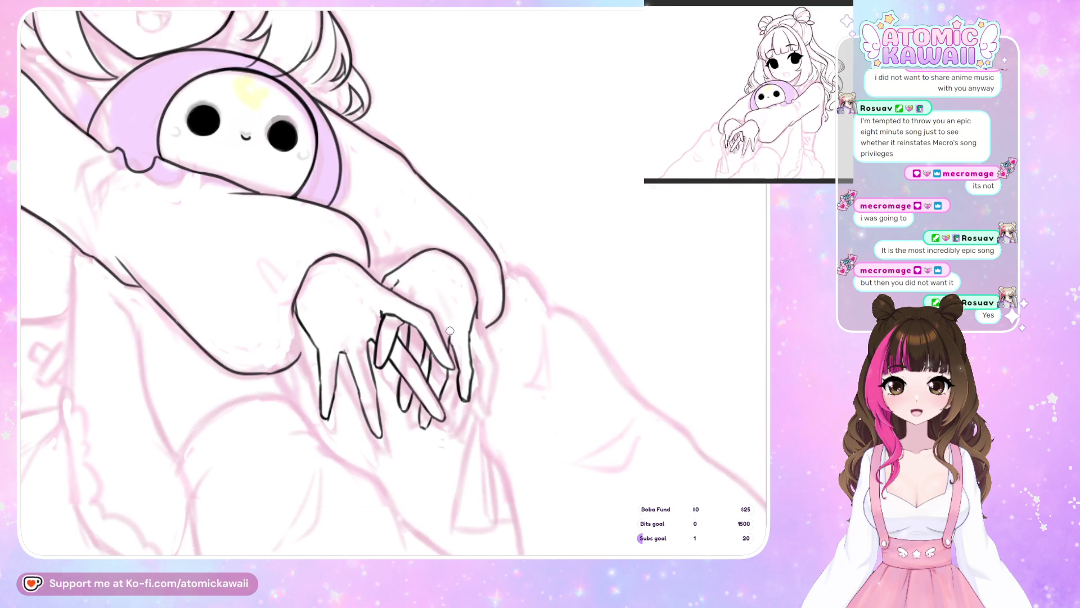
Compare the hands in mirrored view and select the stray right-hand fingertip strokes
key(m)
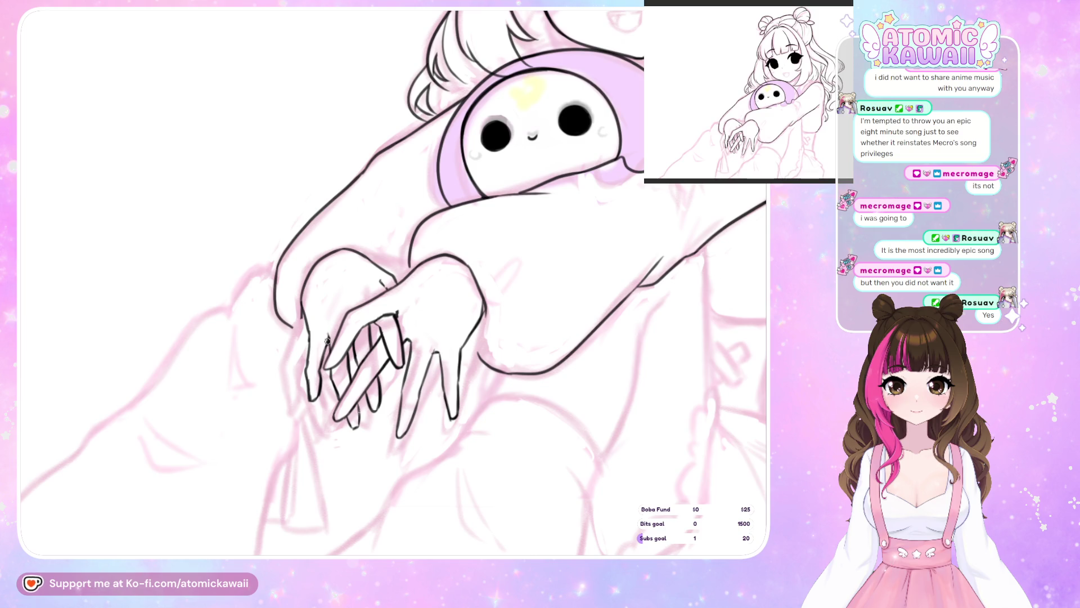
key(m)
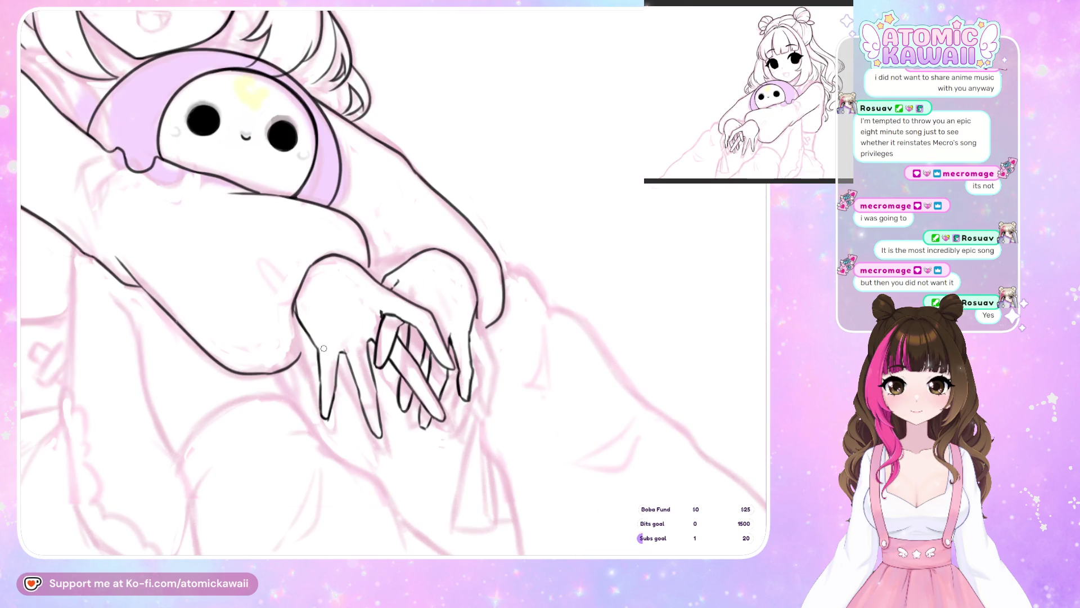
key(m)
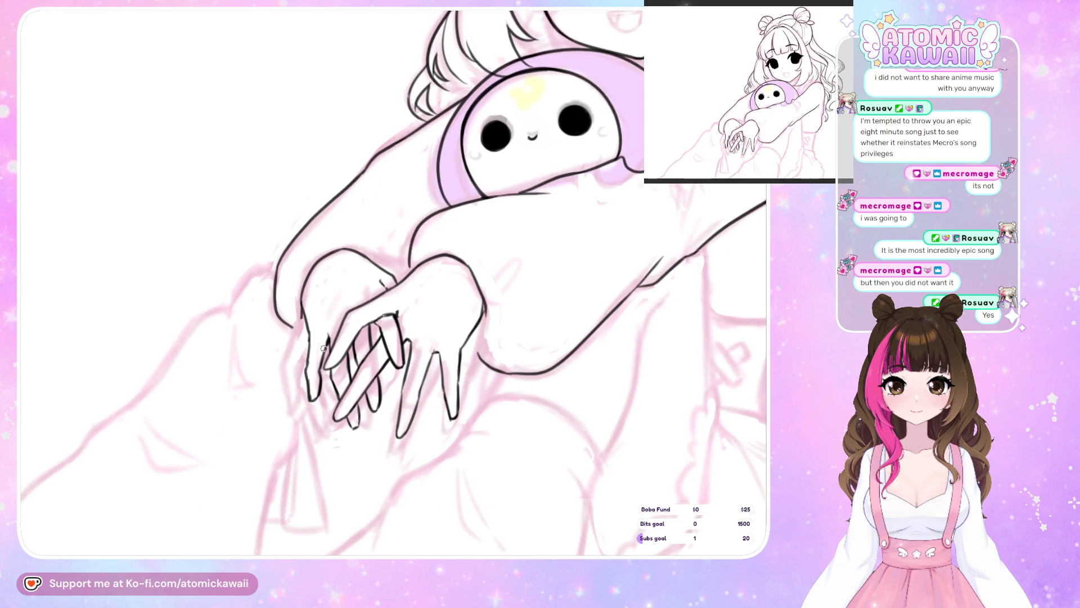
key(m)
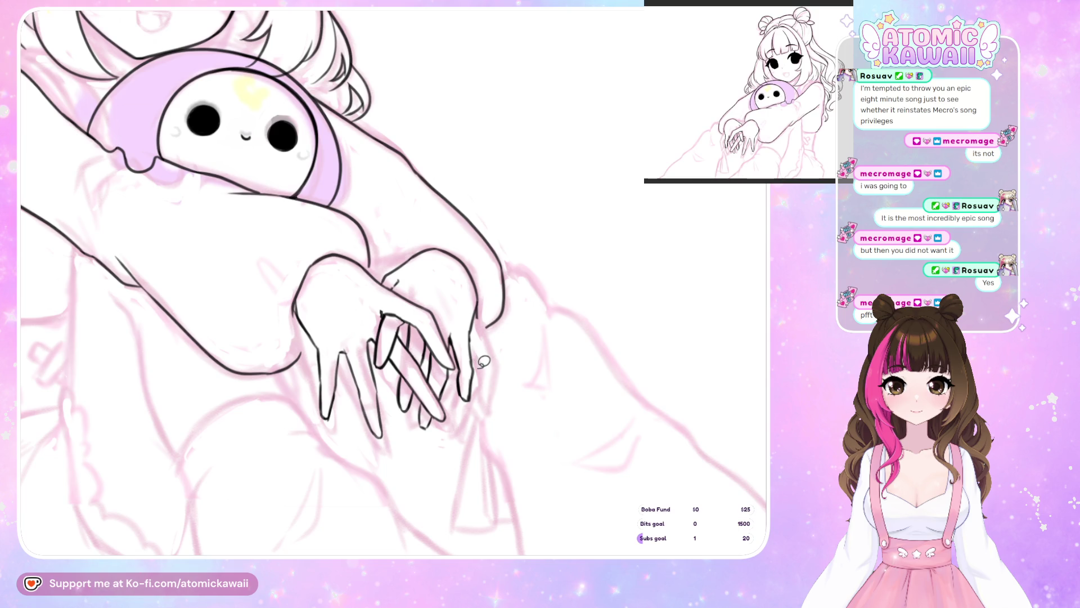
drag(460, 370, 463, 366)
Move the selected fingertip into place with a transform and check the fix mirrored
click(545, 457)
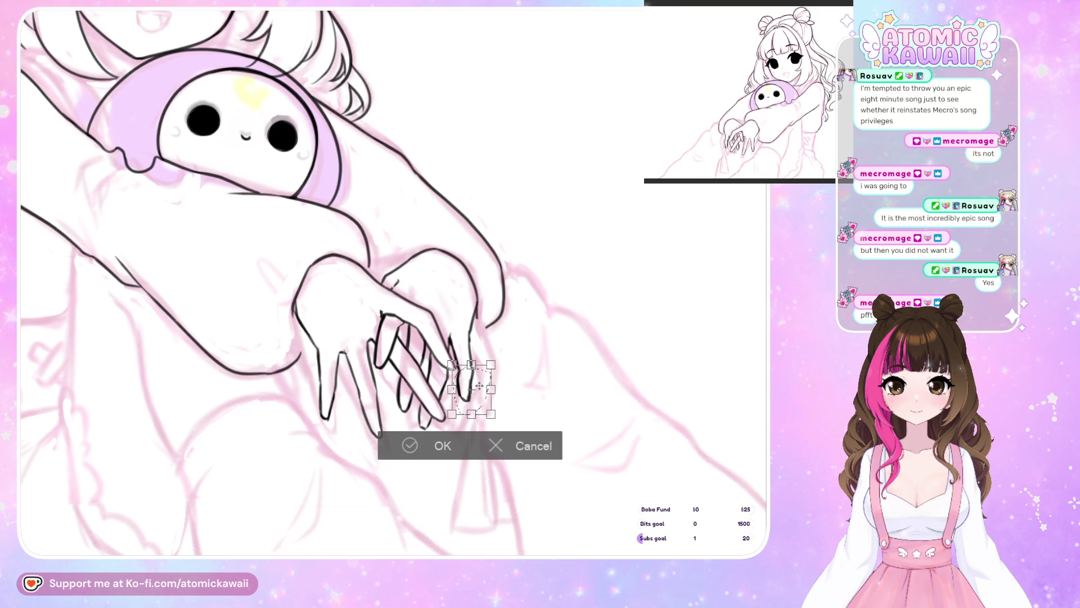
drag(473, 388, 464, 368)
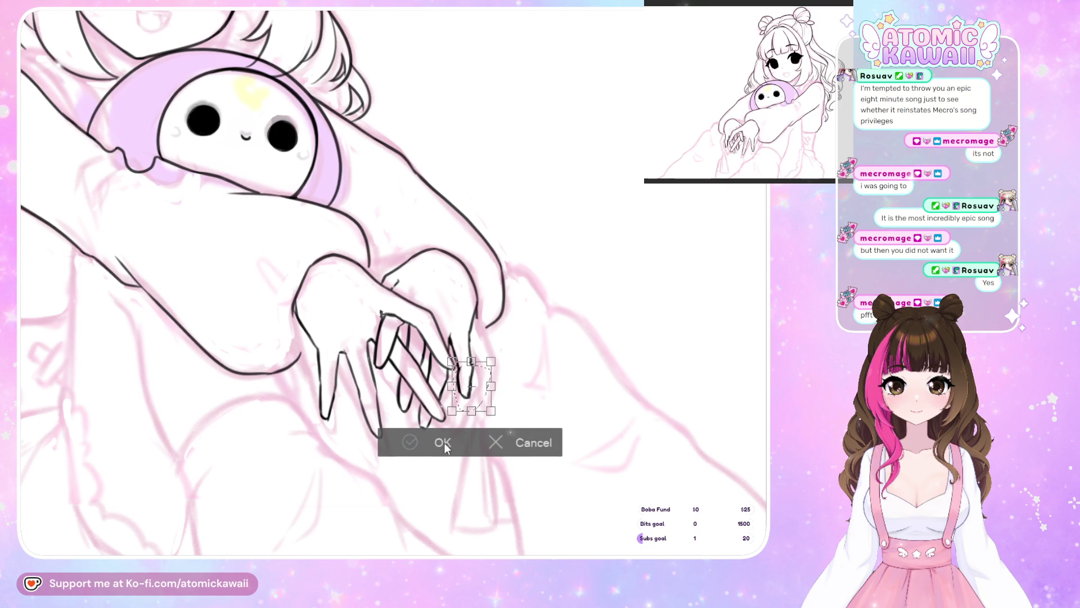
click(442, 446)
key(h)
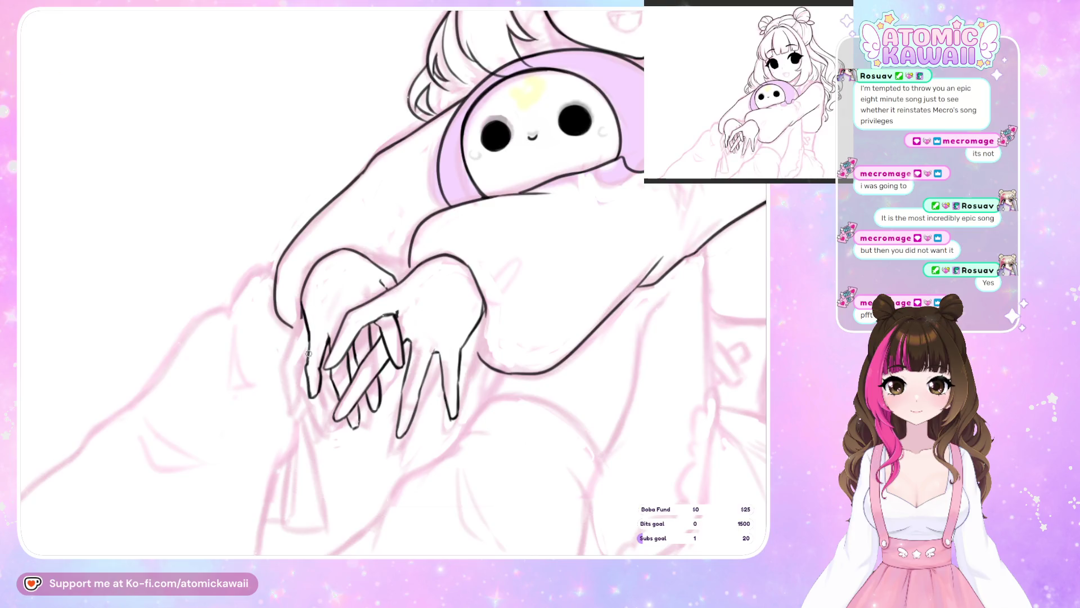
key(h)
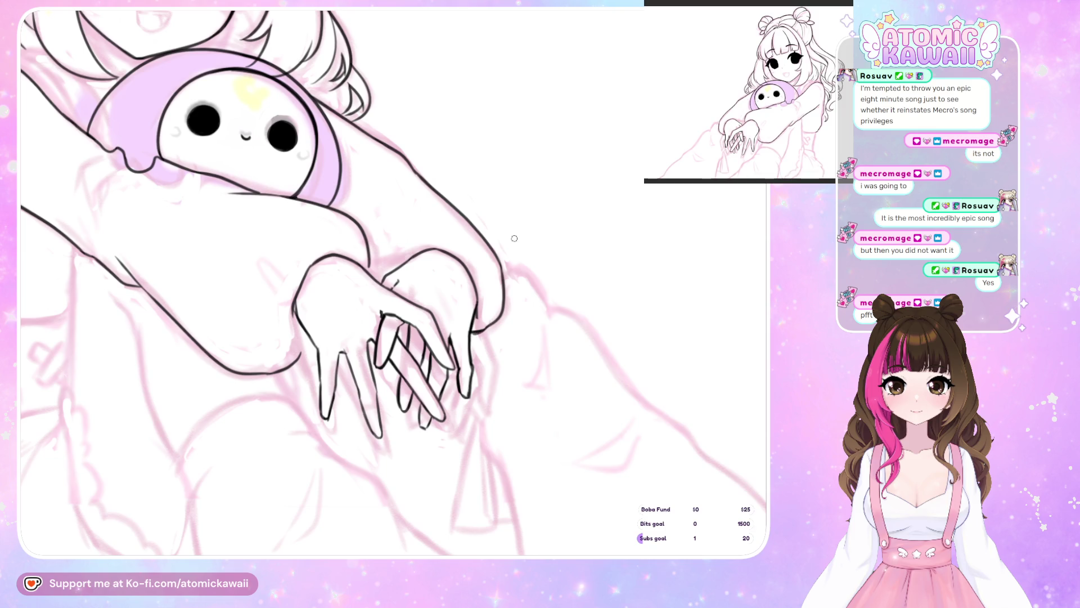
key(h)
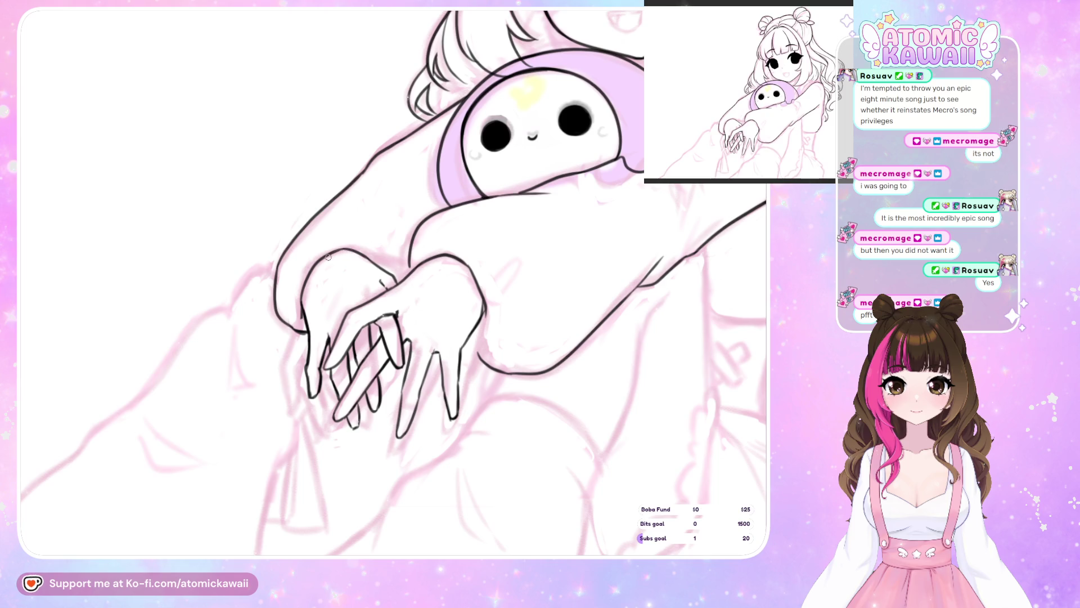
Redraw the top outlines of the left and right hands and ink the wrist line
drag(313, 266, 369, 260)
key(h)
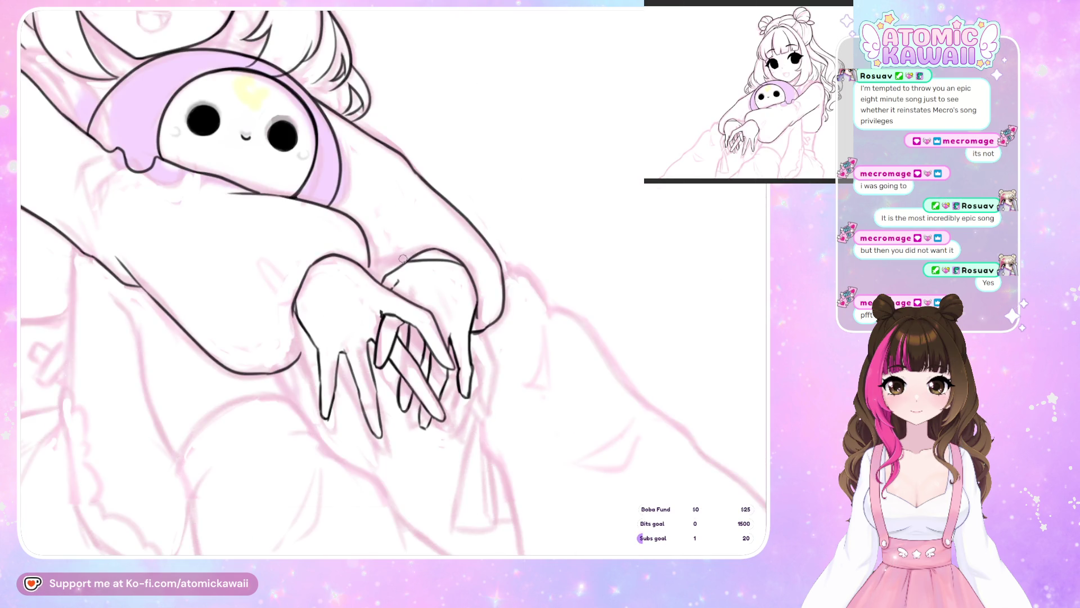
mouse_move(413, 258)
mouse_down()
mouse_move(445, 248)
mouse_move(469, 269)
mouse_up()
key(h)
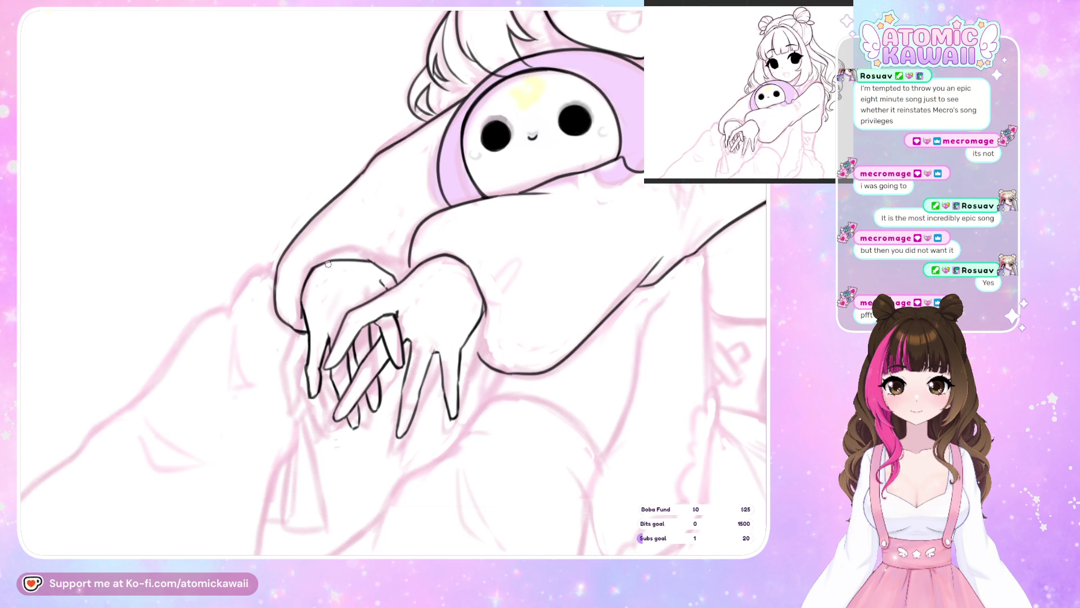
drag(329, 261, 373, 262)
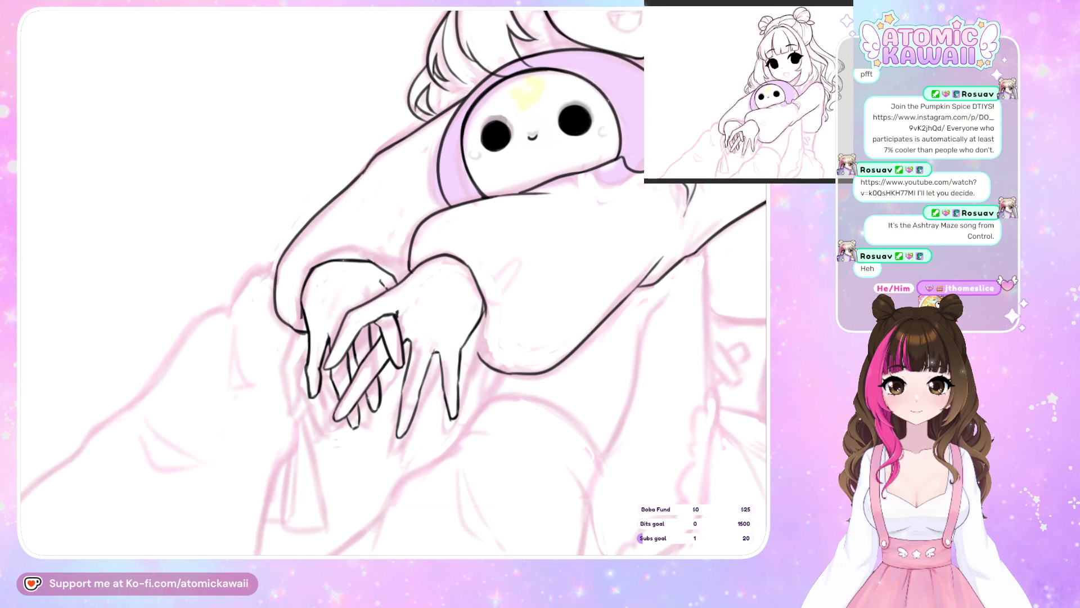
Undo the last wrist stroke and review the hands' lineart in mirrored and normal views
key(ctrl+z)
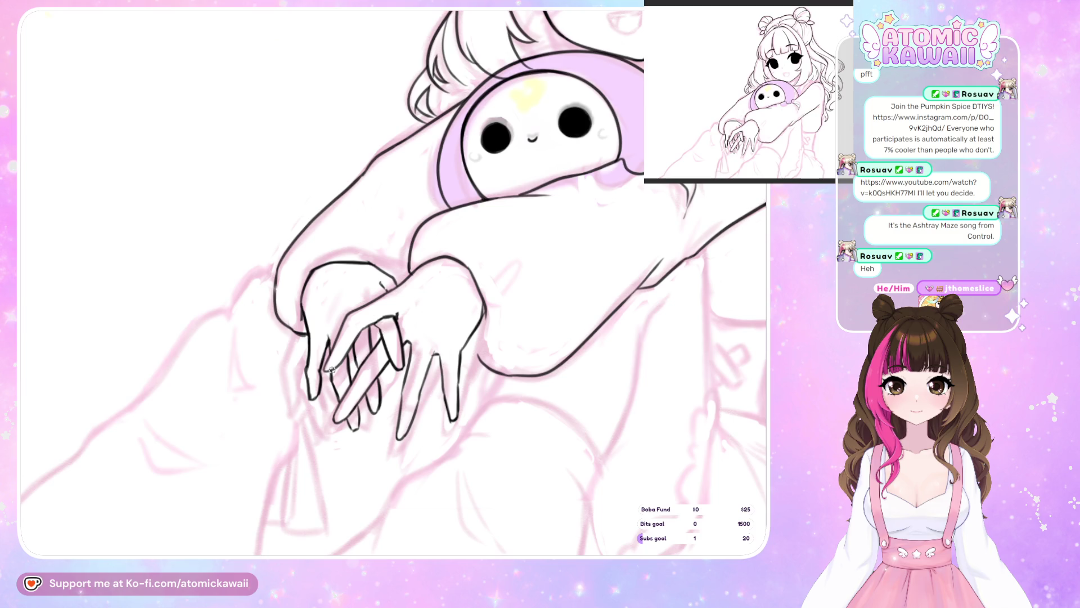
key(m)
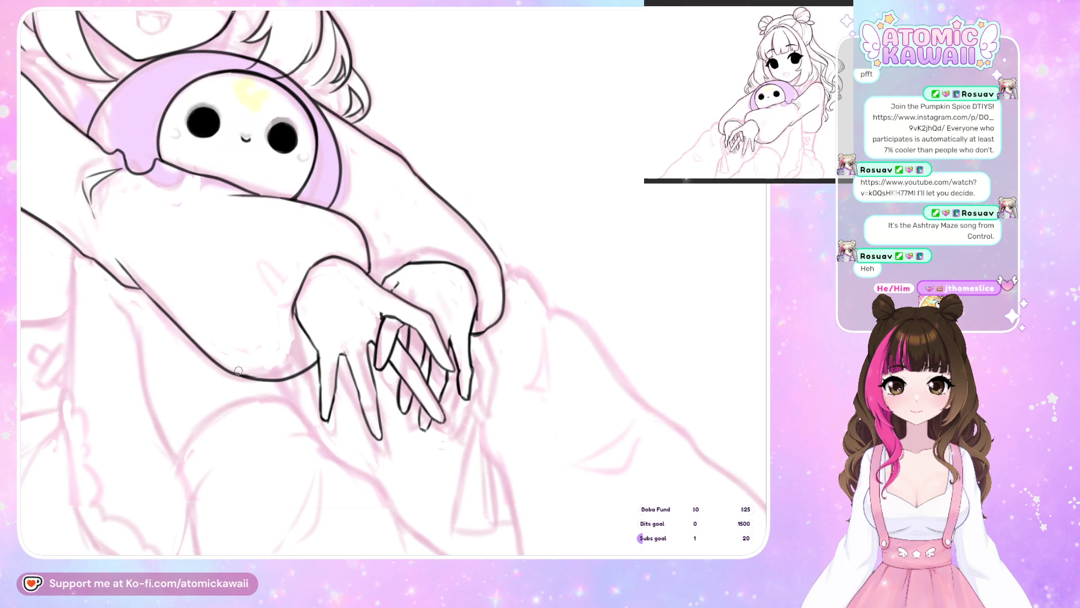
key(m)
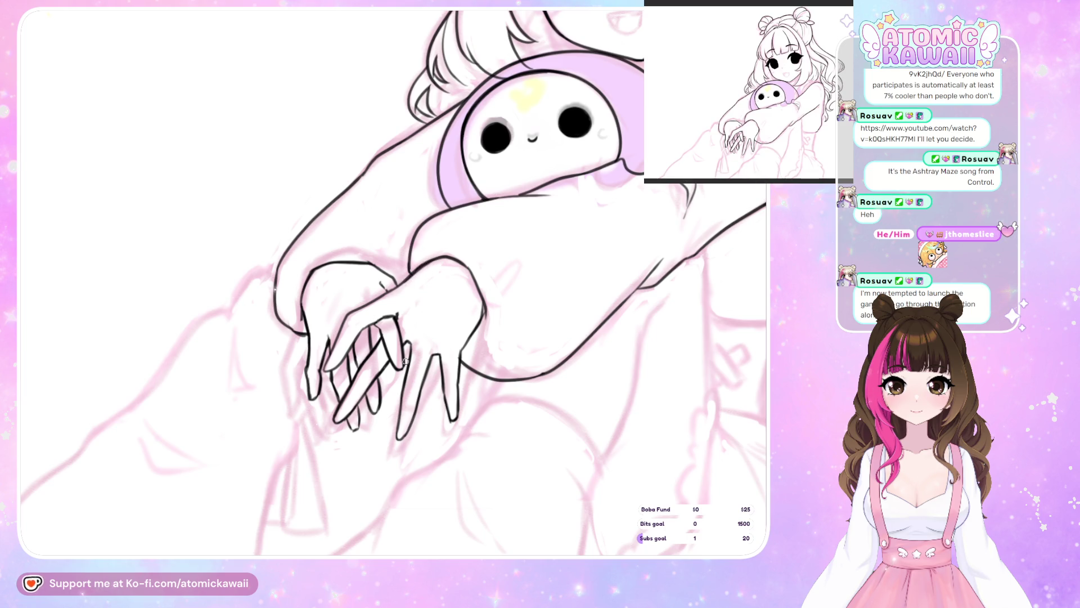
key(h)
key(h)
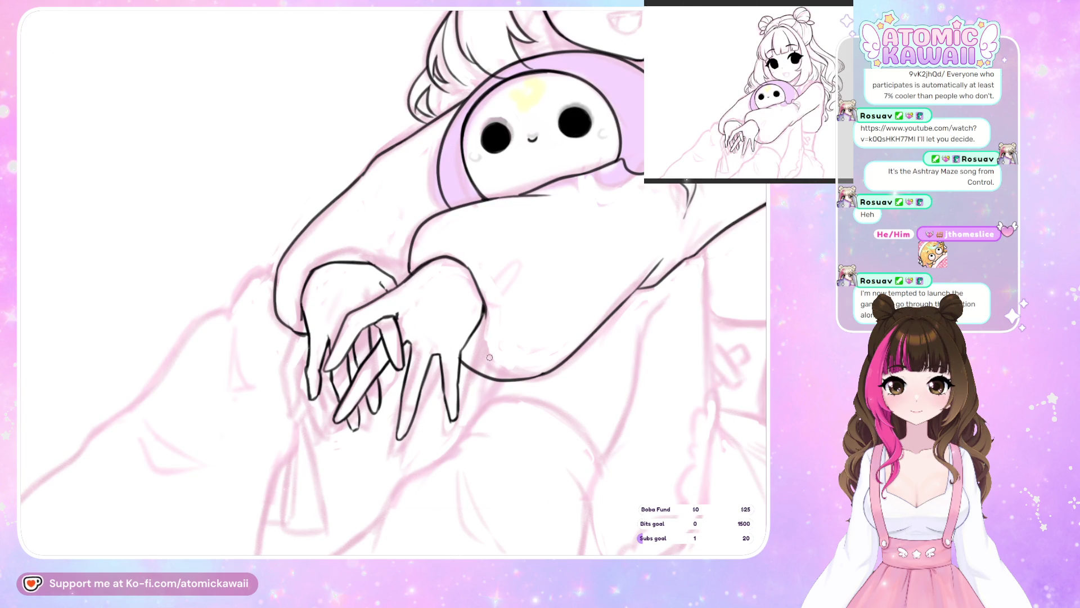
scroll(490, 357, down, 3)
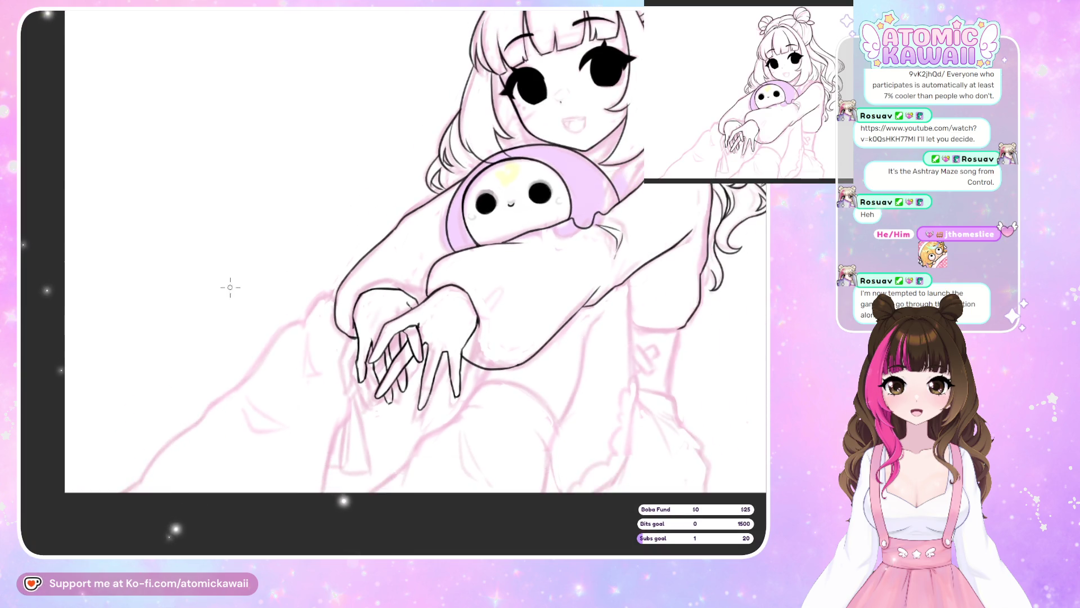
Zoom out to view the whole inked figure, then zoom back in on the arms and legs
scroll(214, 364, down, 1)
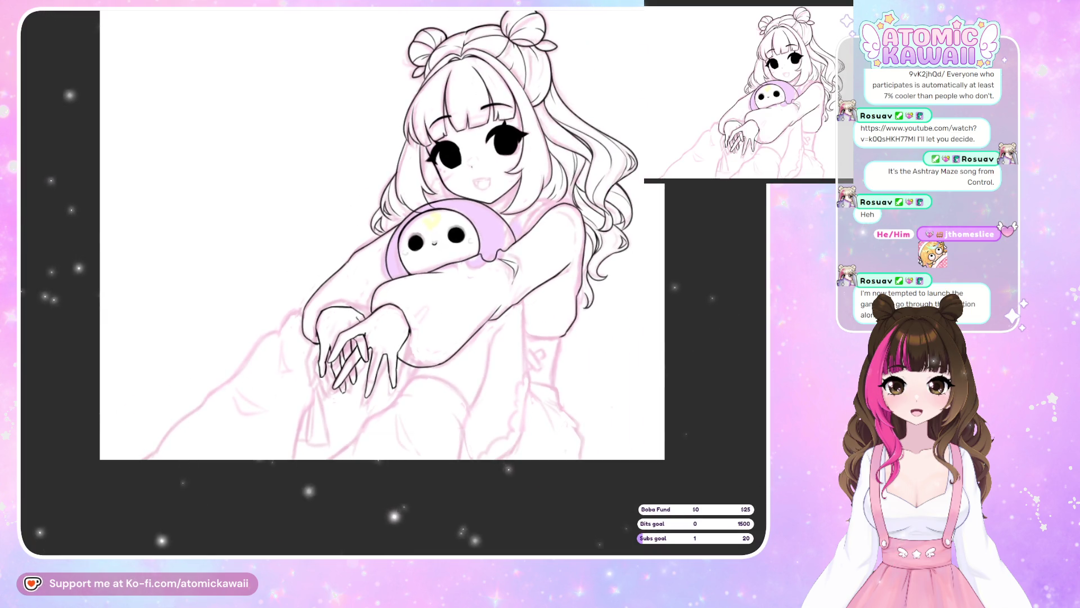
scroll(283, 365, down, 1)
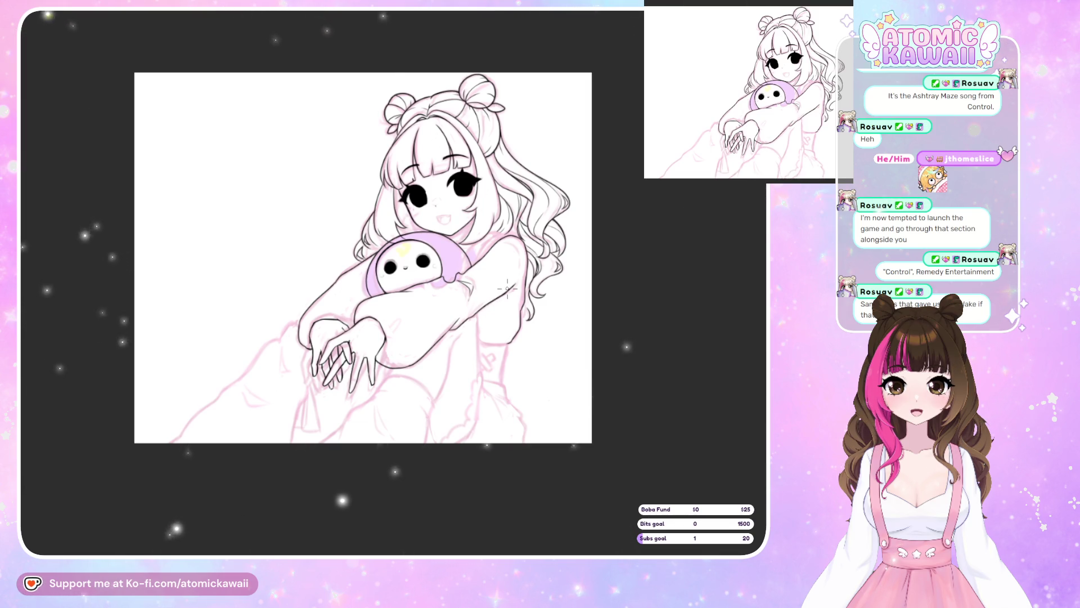
scroll(360, 416, up, 3)
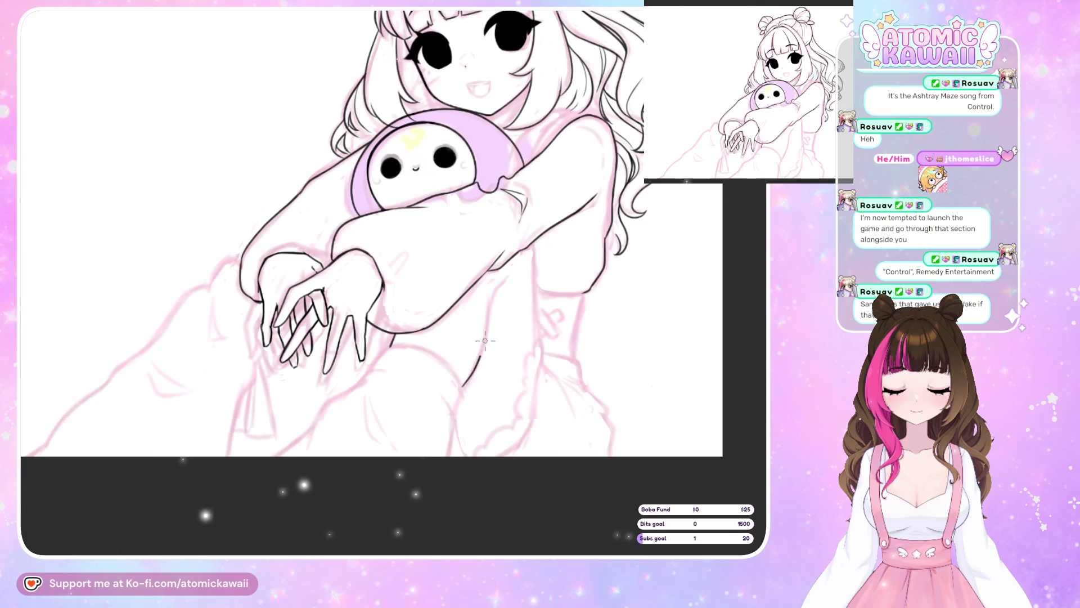
Ink the leg outline beside the hands, checking it mirrored, and undo a stray stroke under the arm
drag(462, 387, 495, 284)
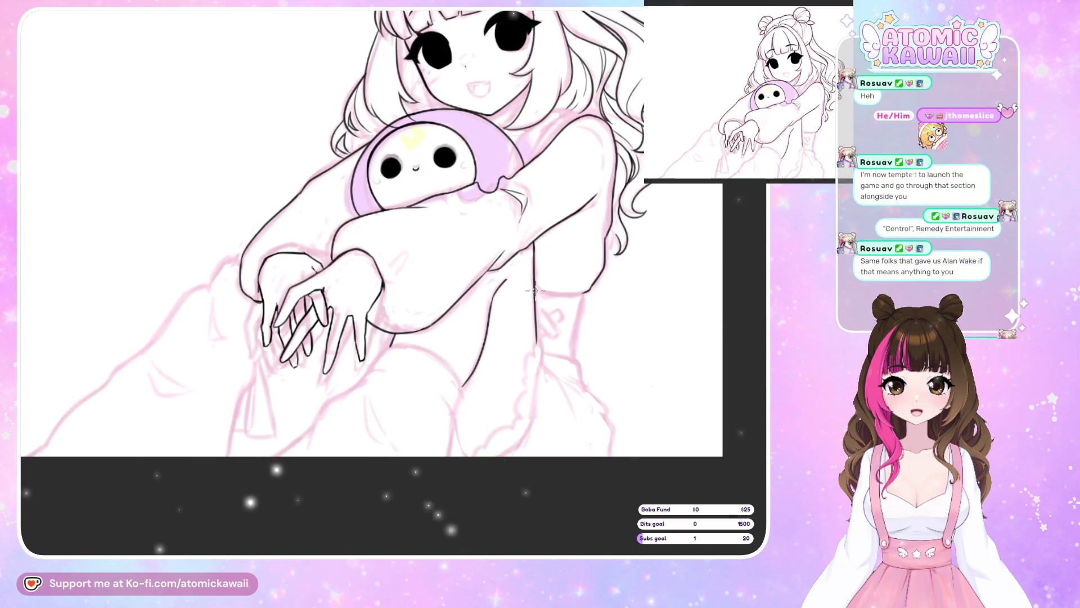
key(h)
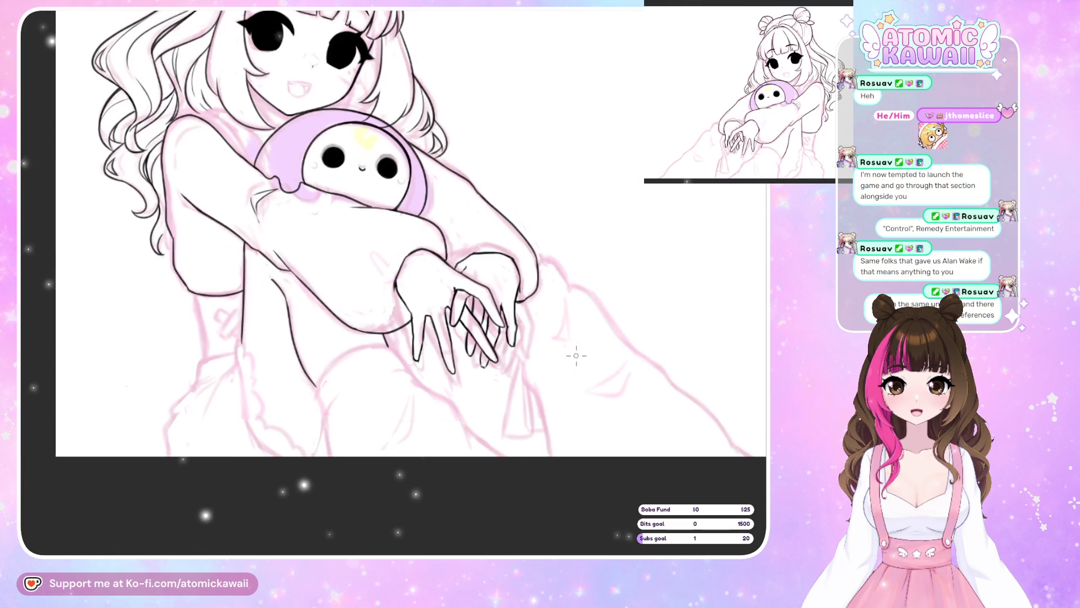
key(h)
drag(557, 297, 588, 289)
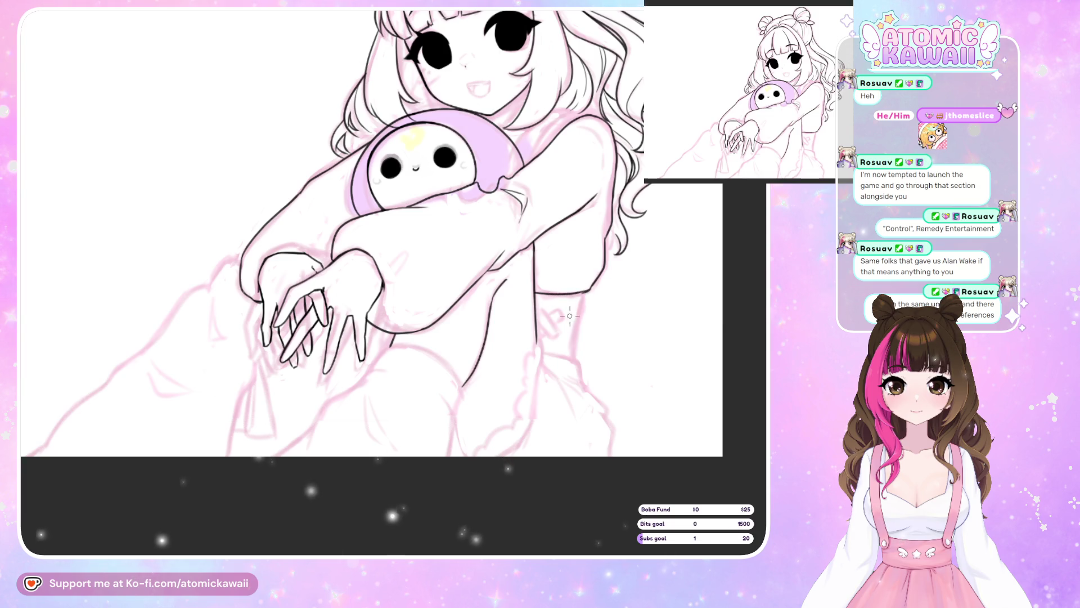
key(ctrl+z)
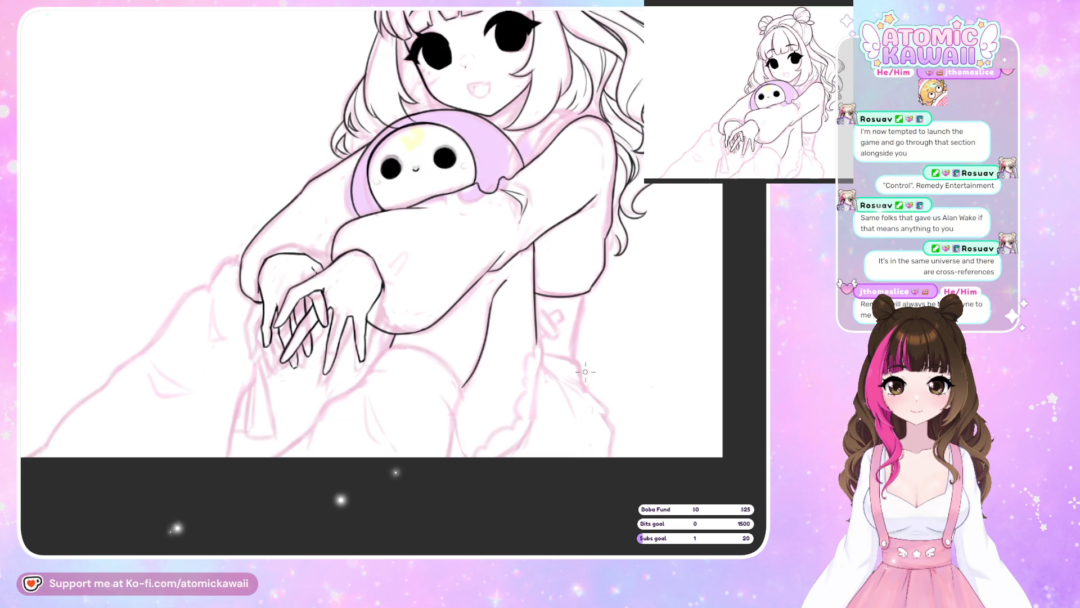
key(m)
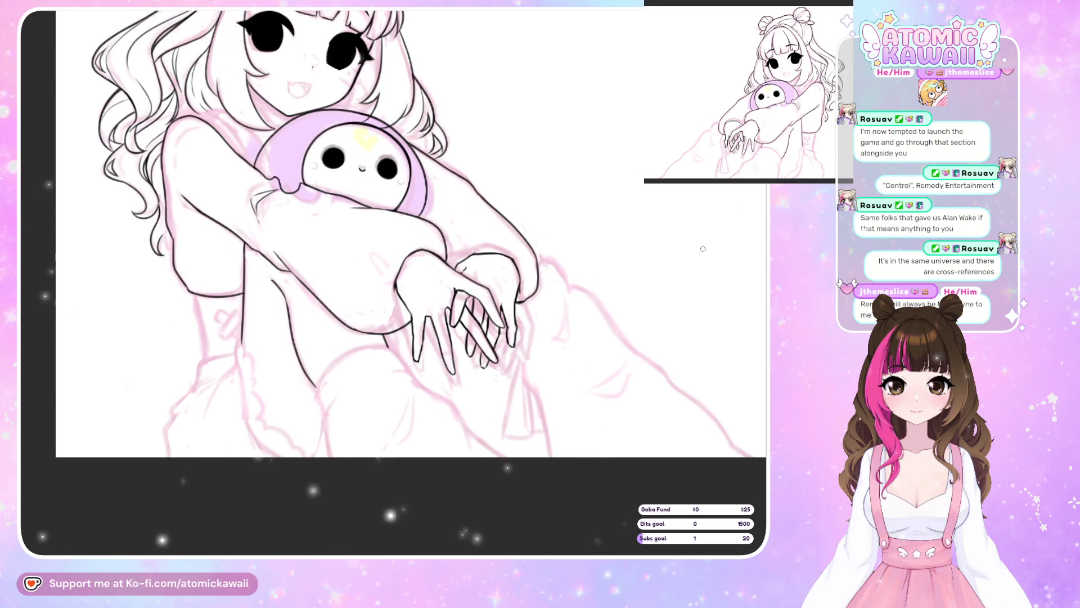
Toggle between mirrored and normal views repeatedly to check the drawing's proportions
key(m)
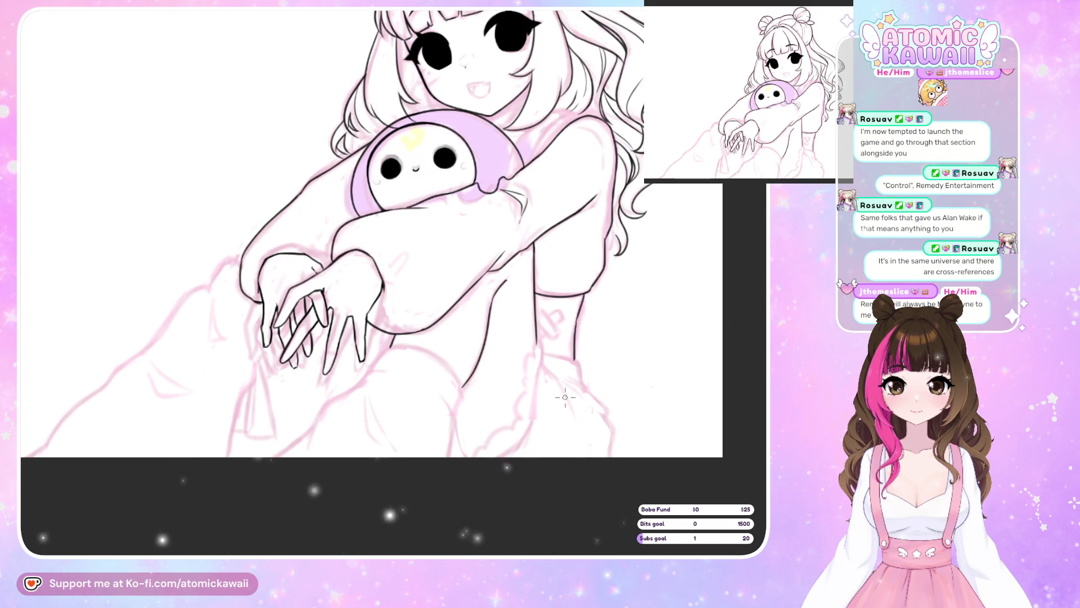
key(h)
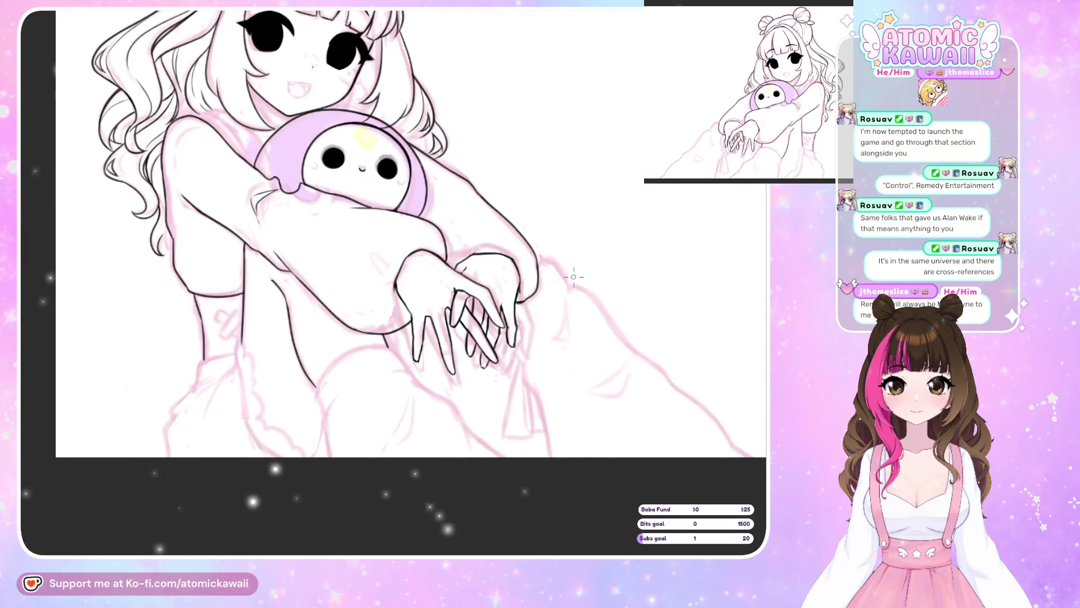
key(h)
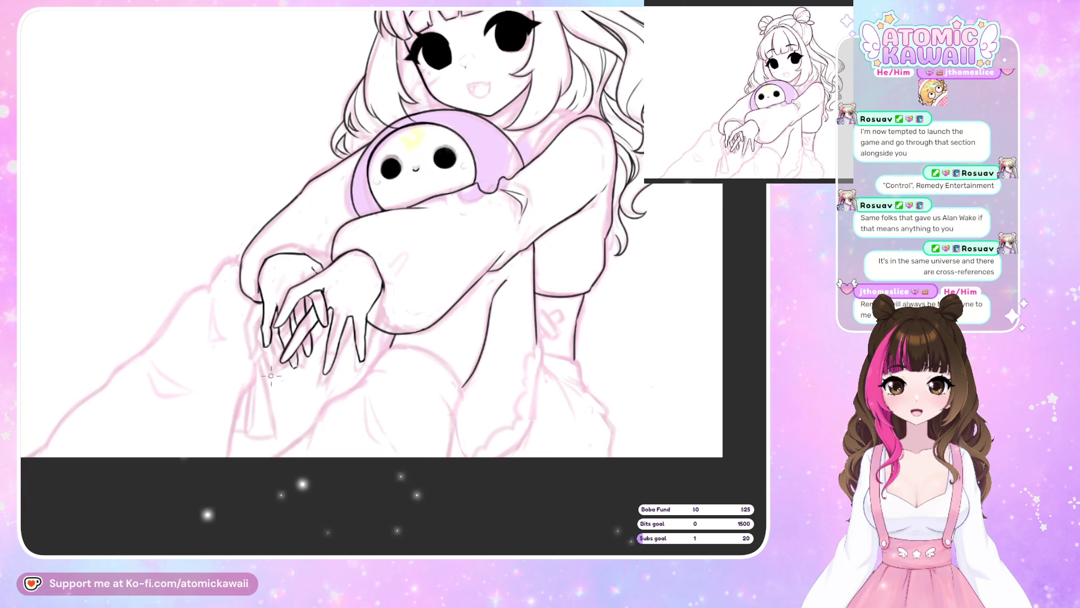
key(m)
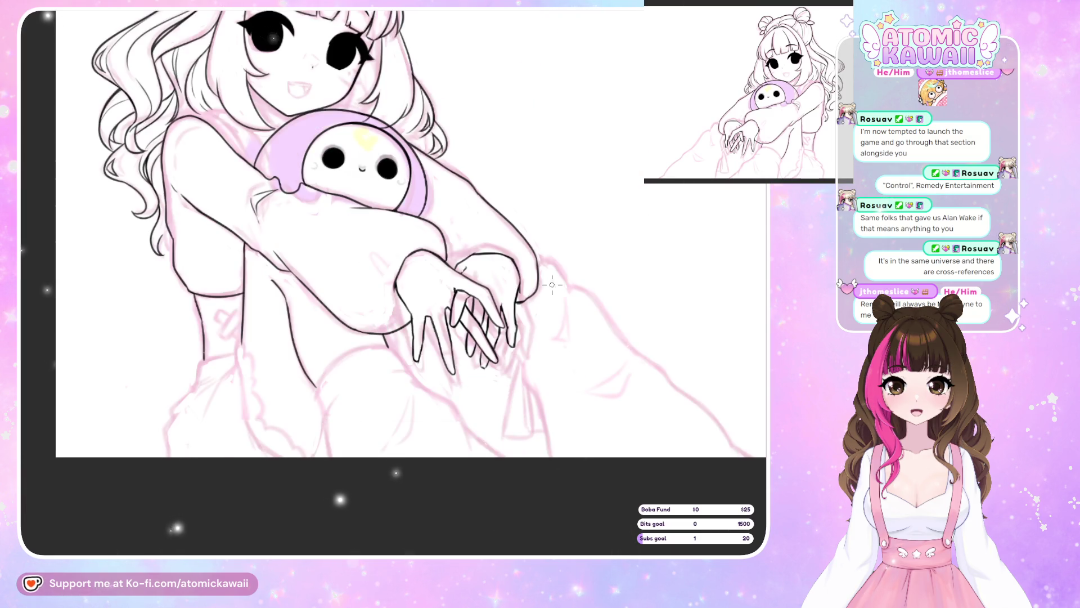
key(m)
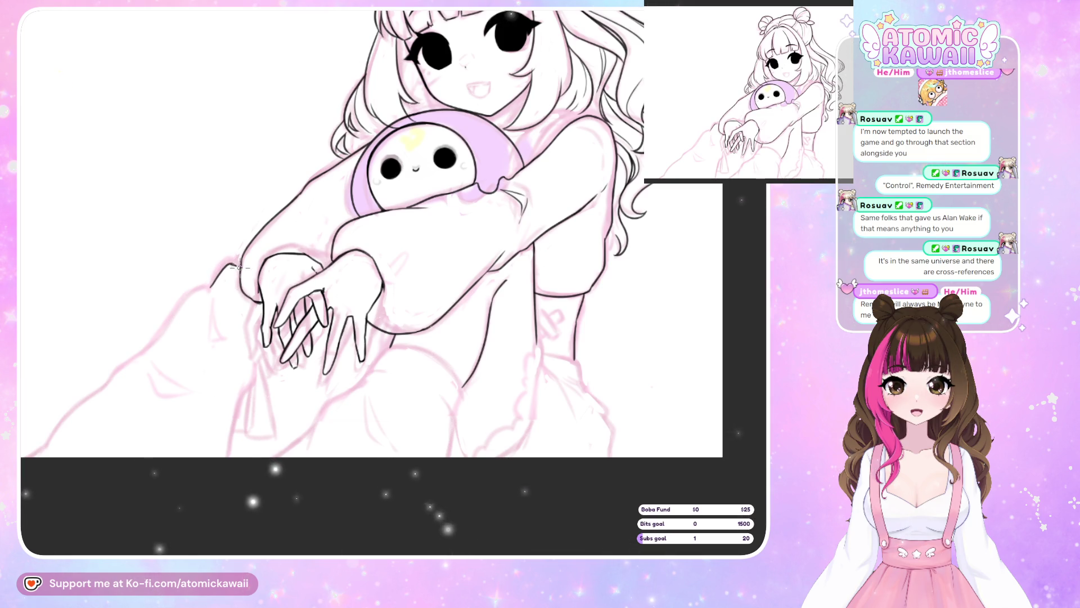
key(m)
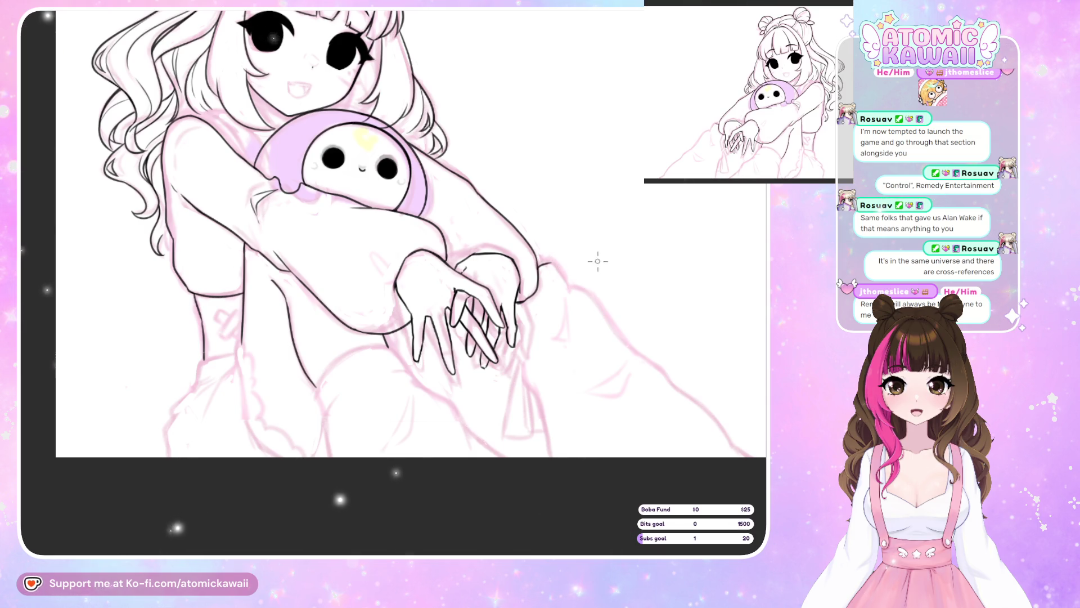
key(m)
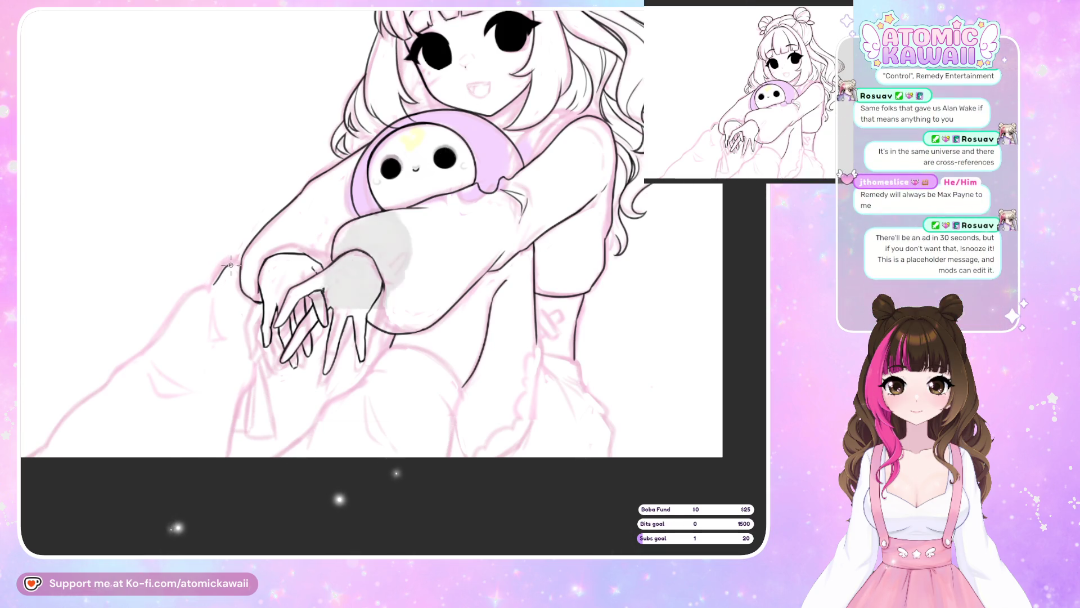
key(h)
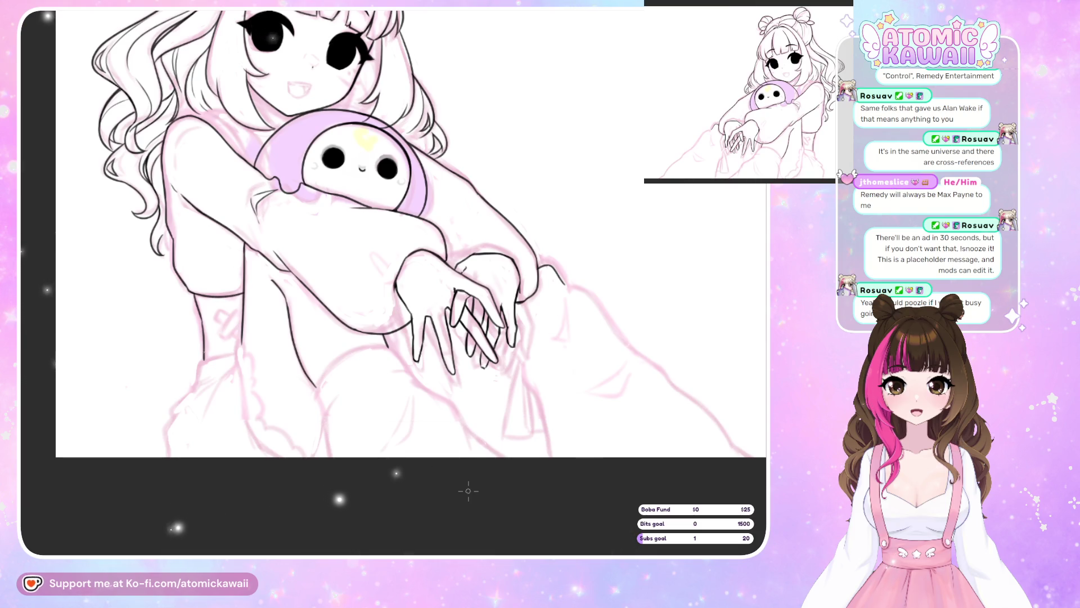
key(m)
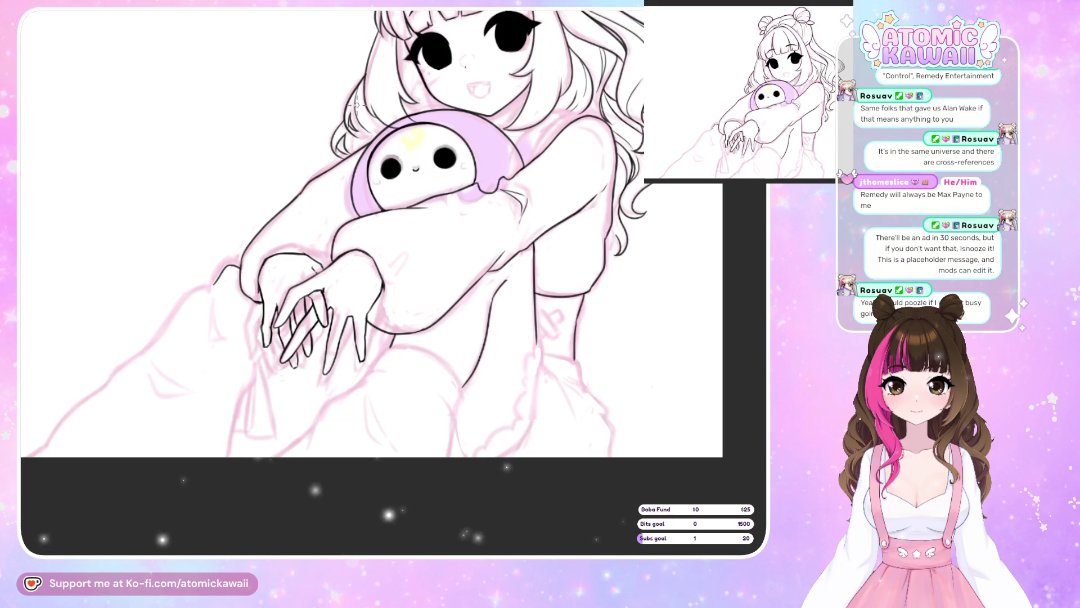
key(m)
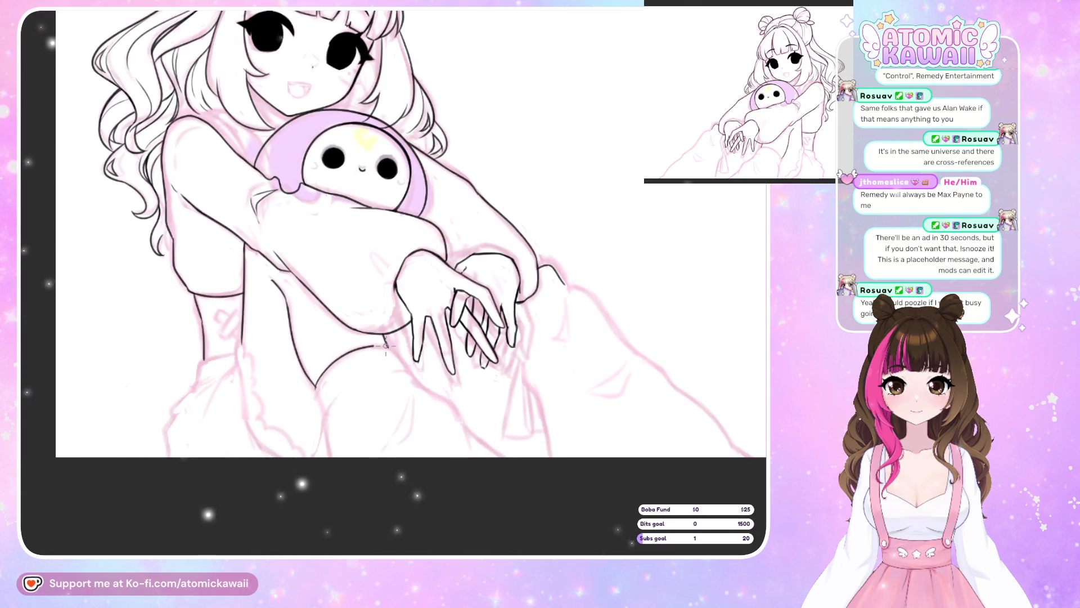
key(m)
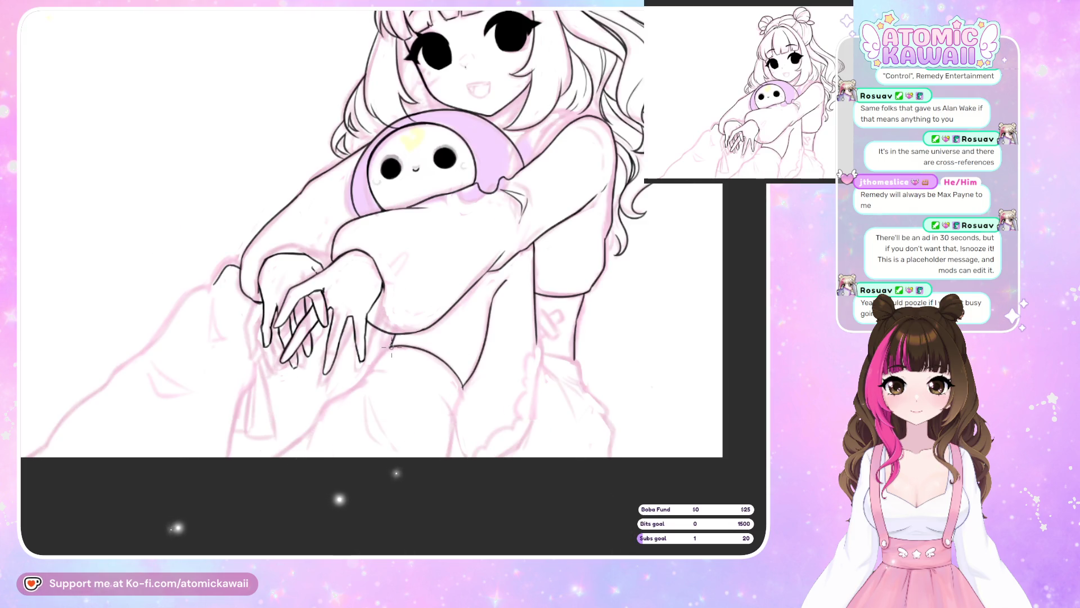
Ink the knee outline down and to the left, plus a short curve above the knee
drag(385, 347, 369, 366)
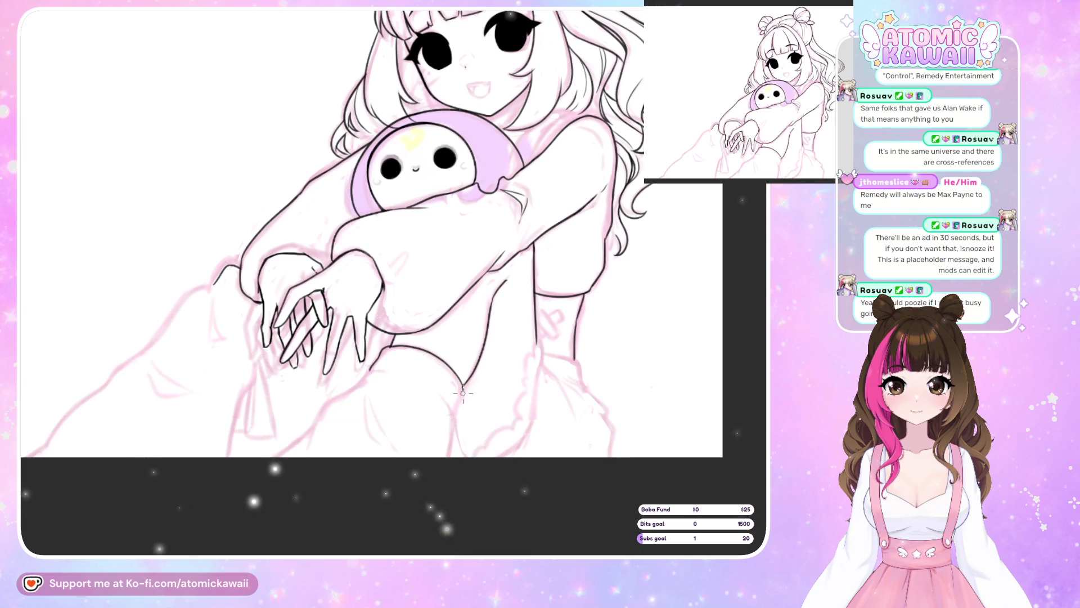
key(m)
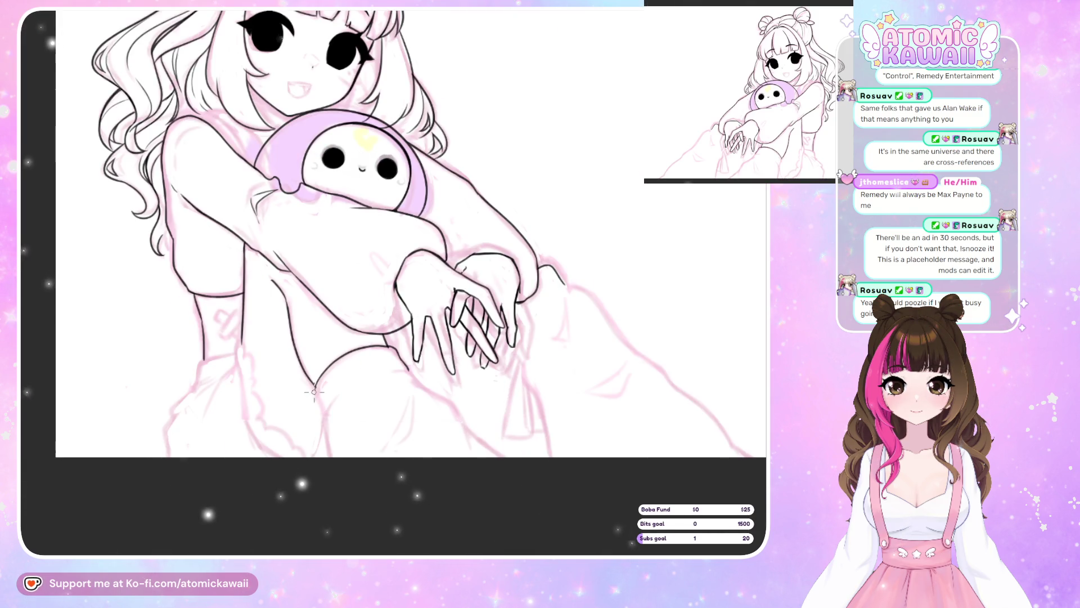
drag(322, 402, 325, 410)
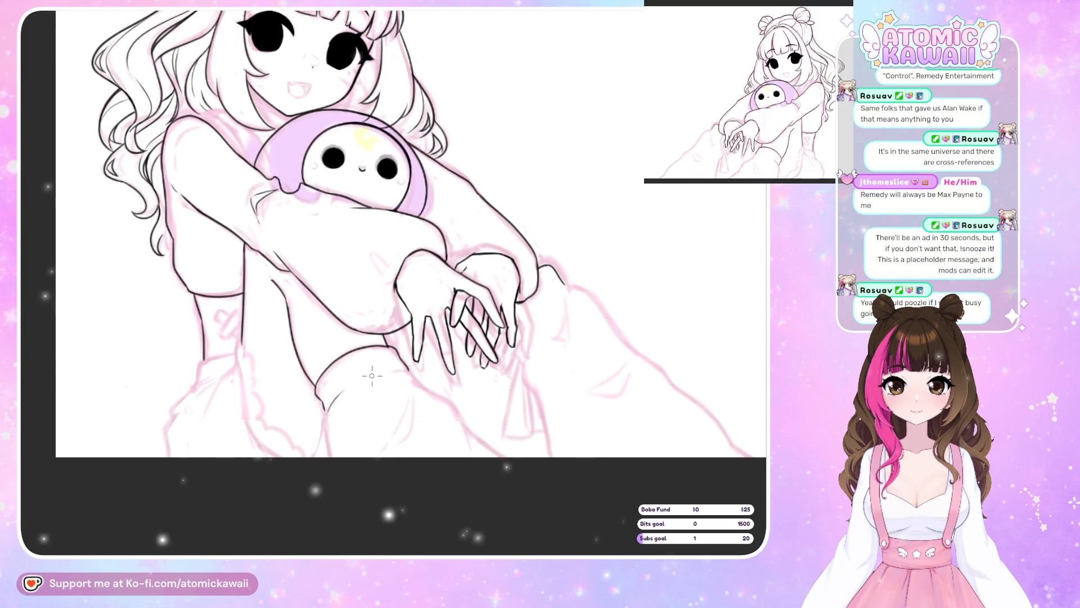
drag(371, 376, 401, 371)
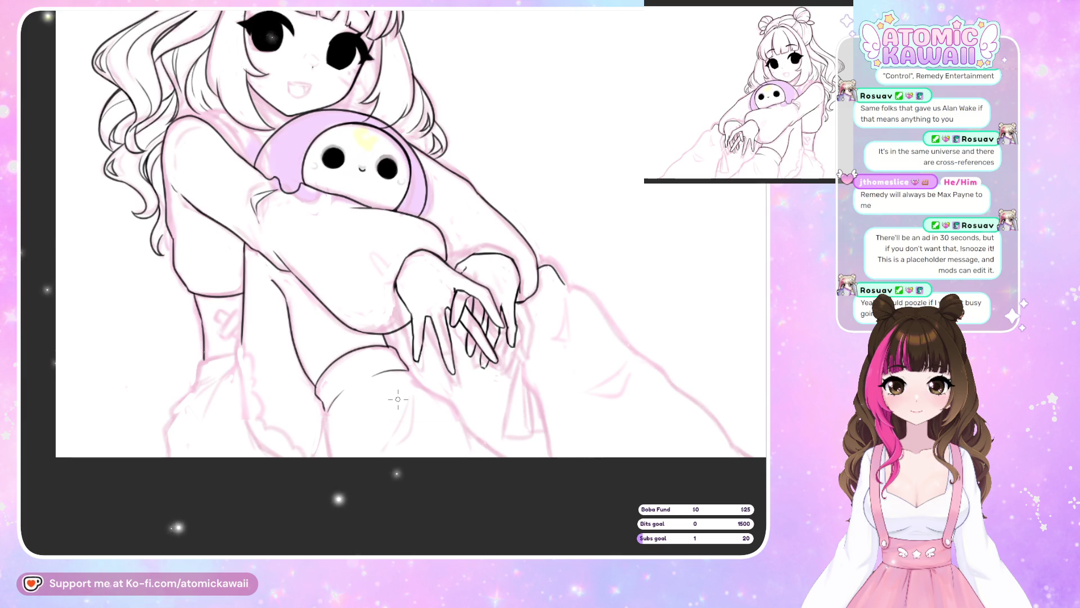
key(h)
key(h)
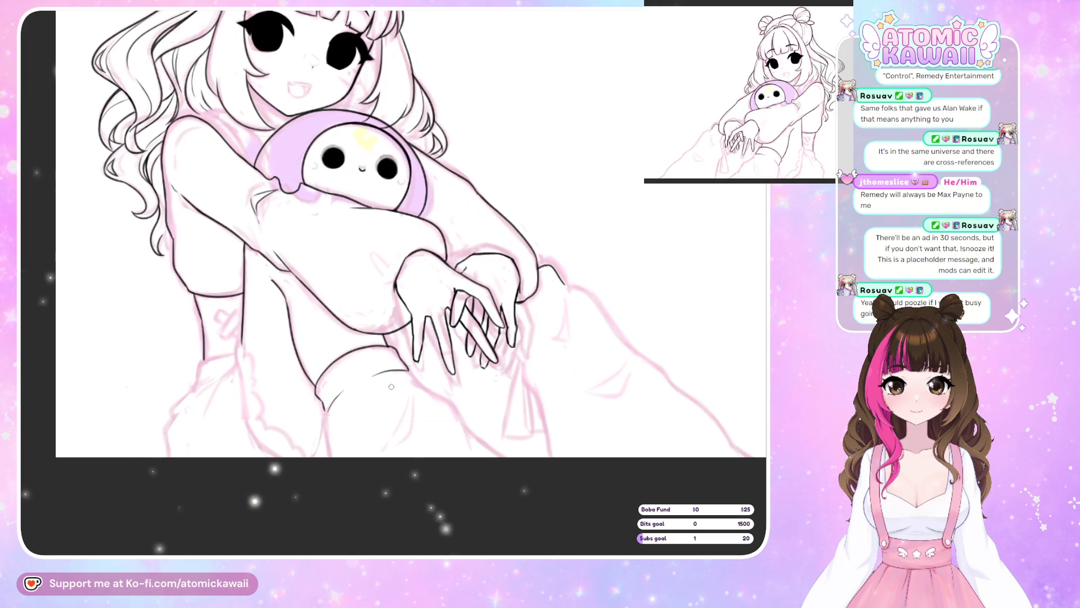
key(h)
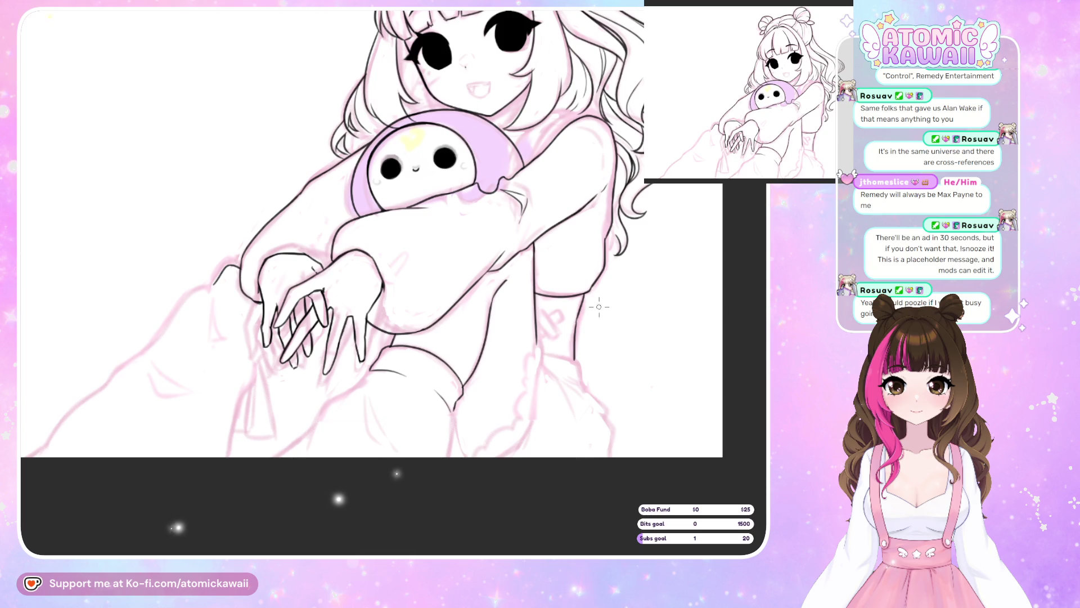
scroll(388, 248, up, 3)
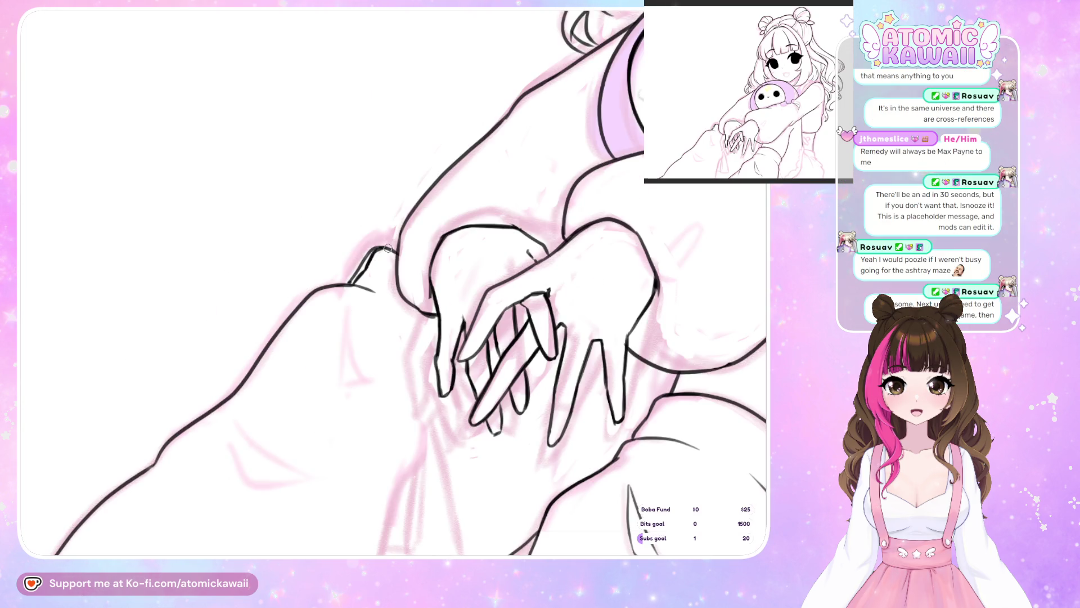
Extend the thigh outline to the right and redraw the line along the hand contour
drag(379, 248, 394, 253)
drag(376, 250, 362, 263)
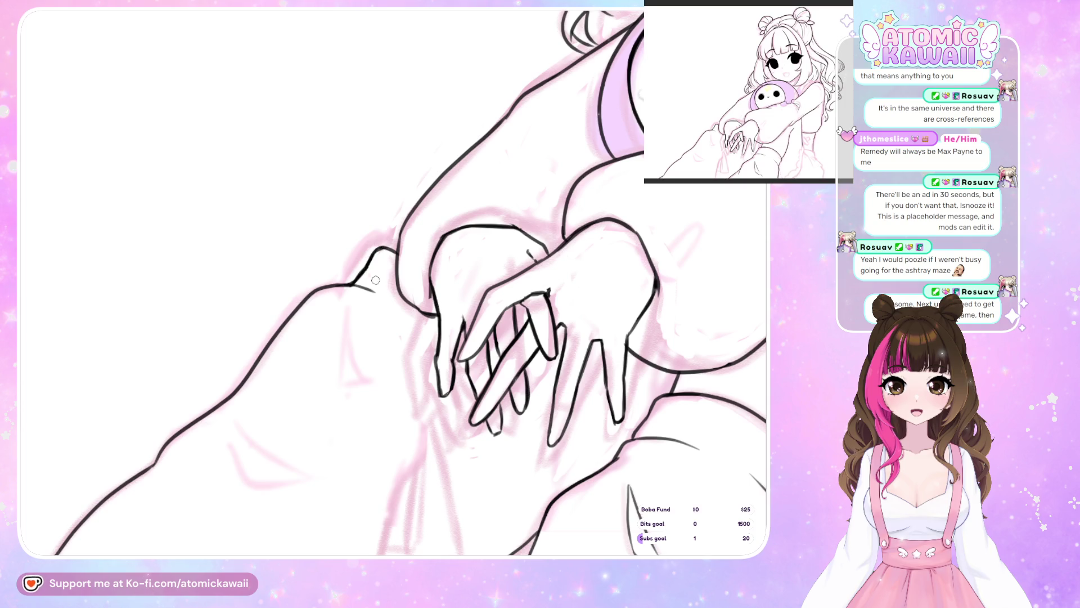
key(h)
key(h)
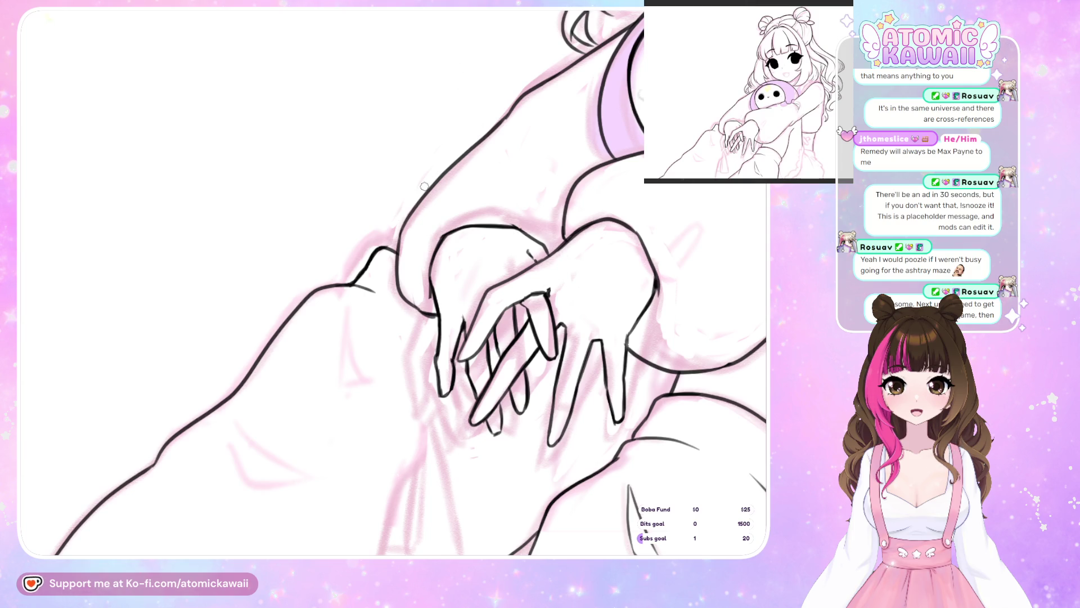
key(h)
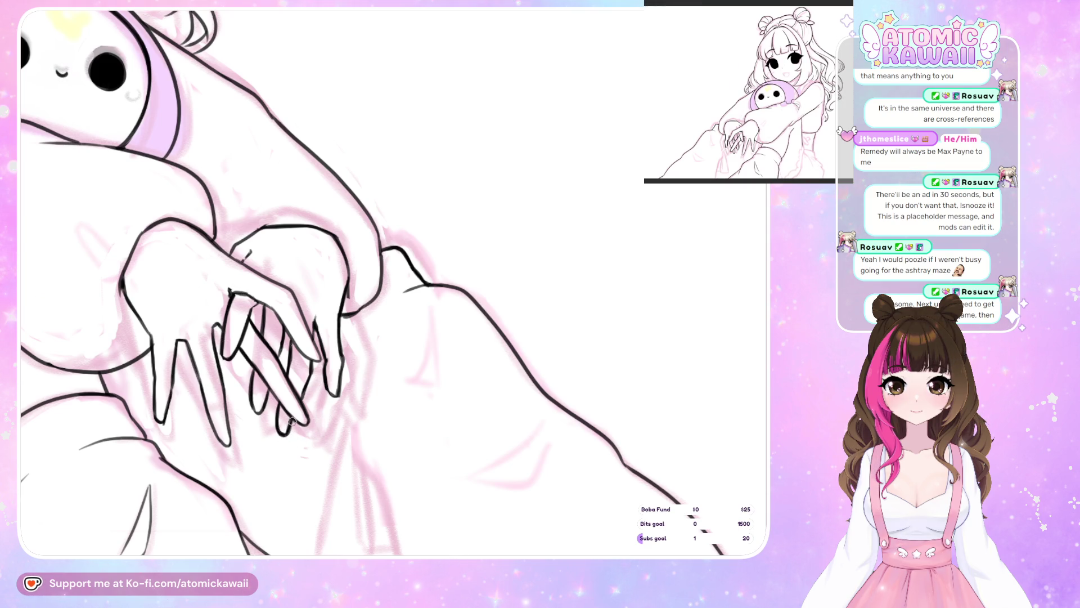
key(h)
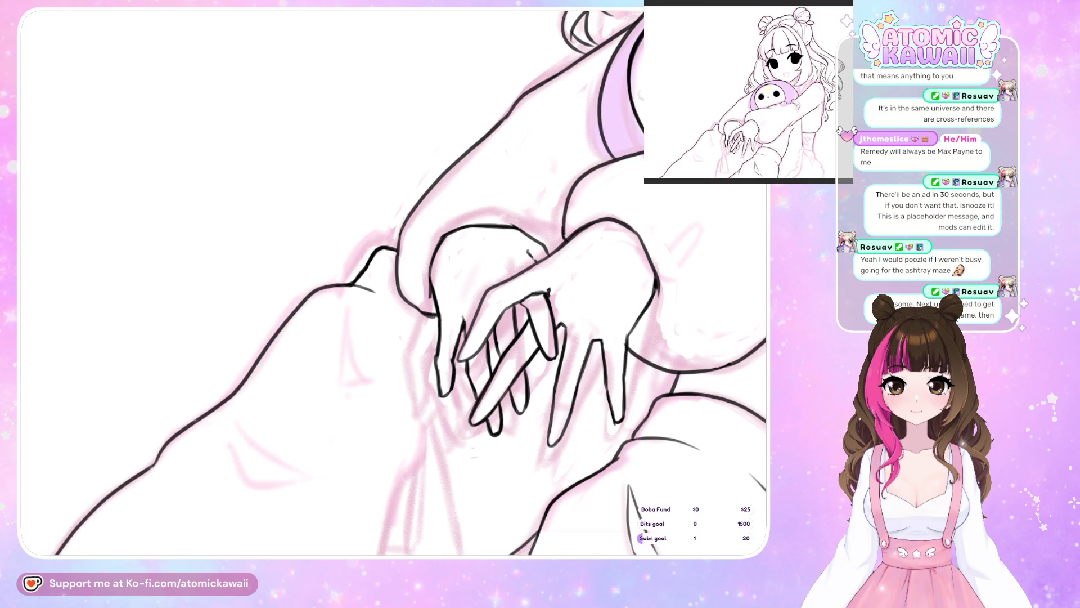
scroll(394, 282, up, 1)
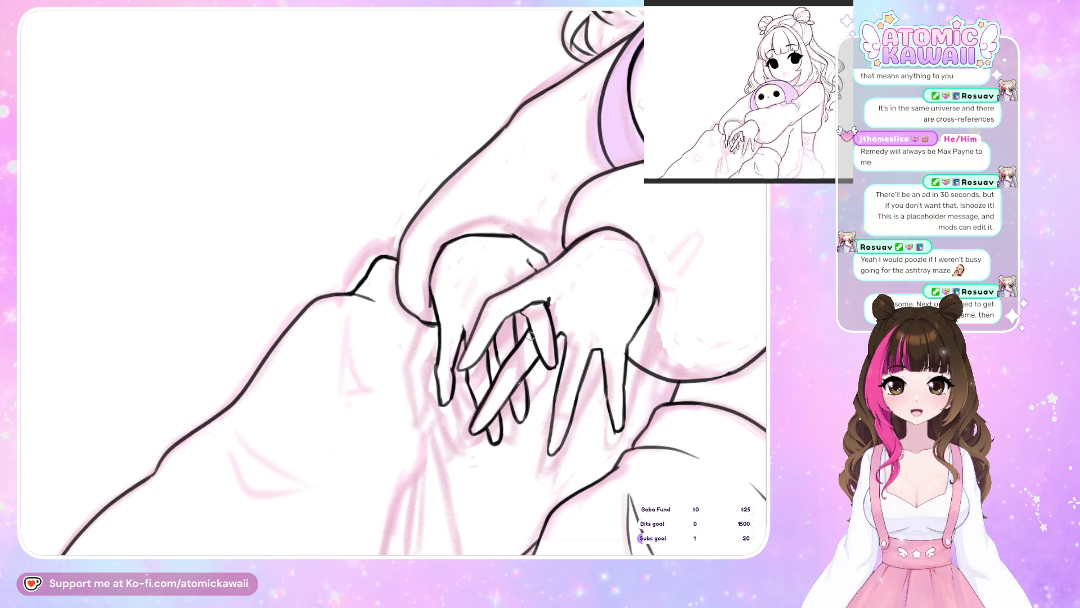
scroll(572, 329, down, 5)
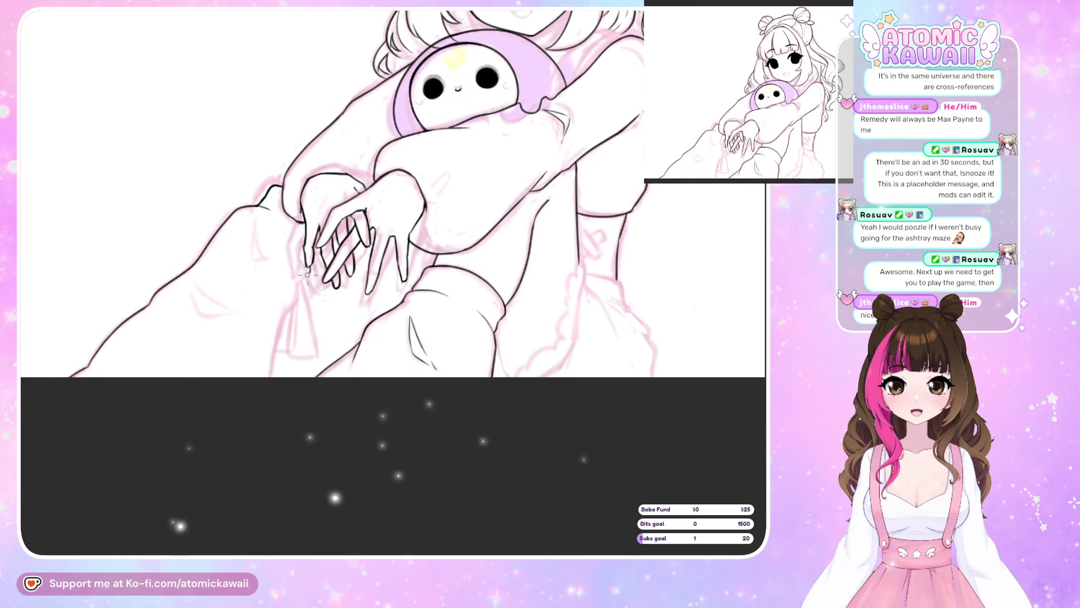
Ink short lines below the finger and hands and two fold lines on the legs
key(m)
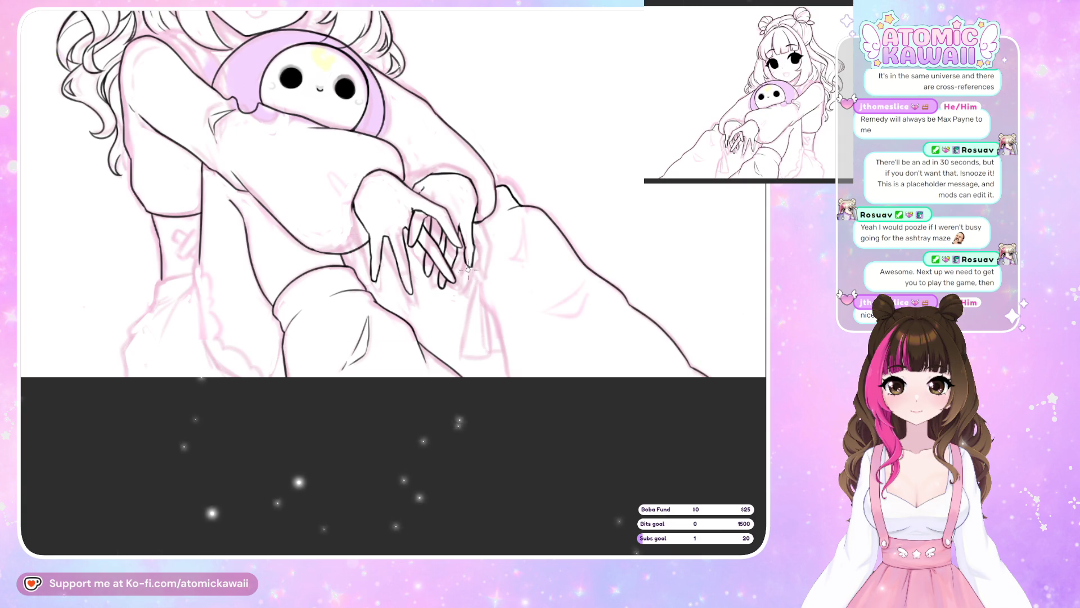
drag(471, 276, 480, 299)
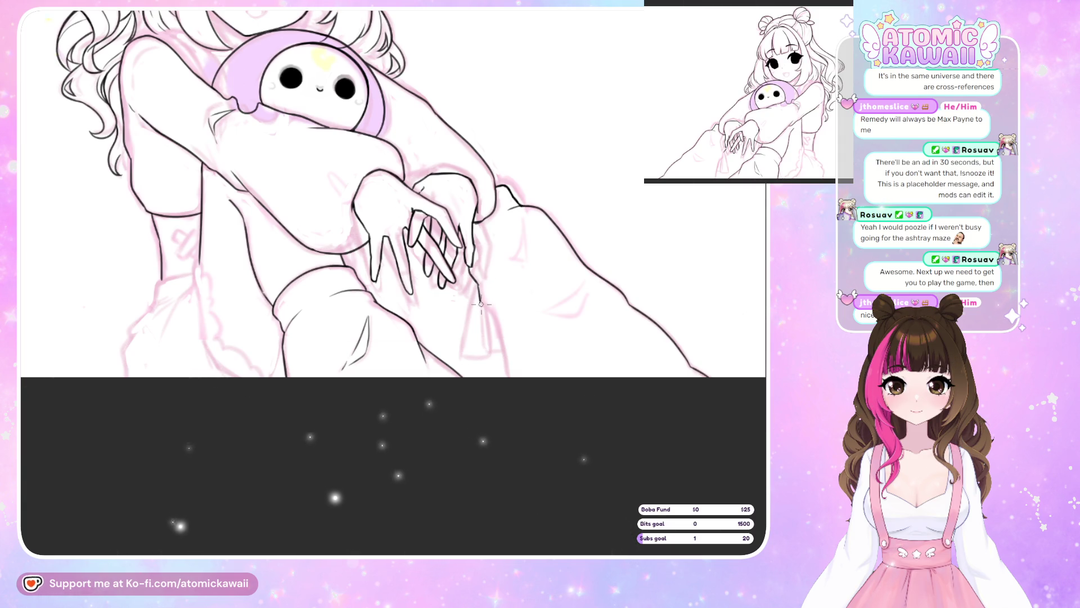
key(m)
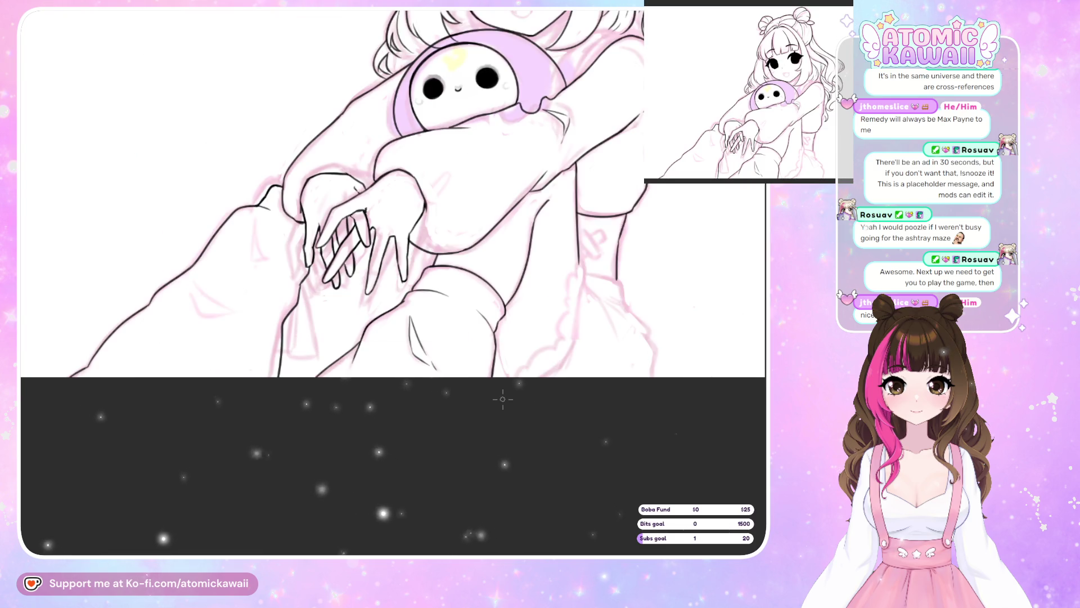
drag(298, 283, 296, 303)
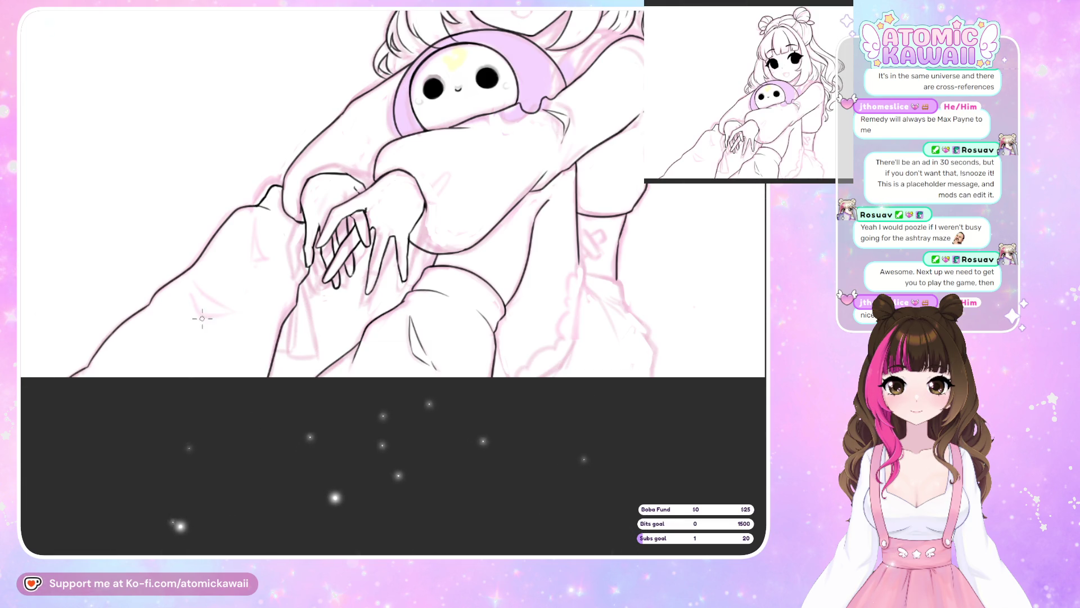
drag(193, 278, 226, 315)
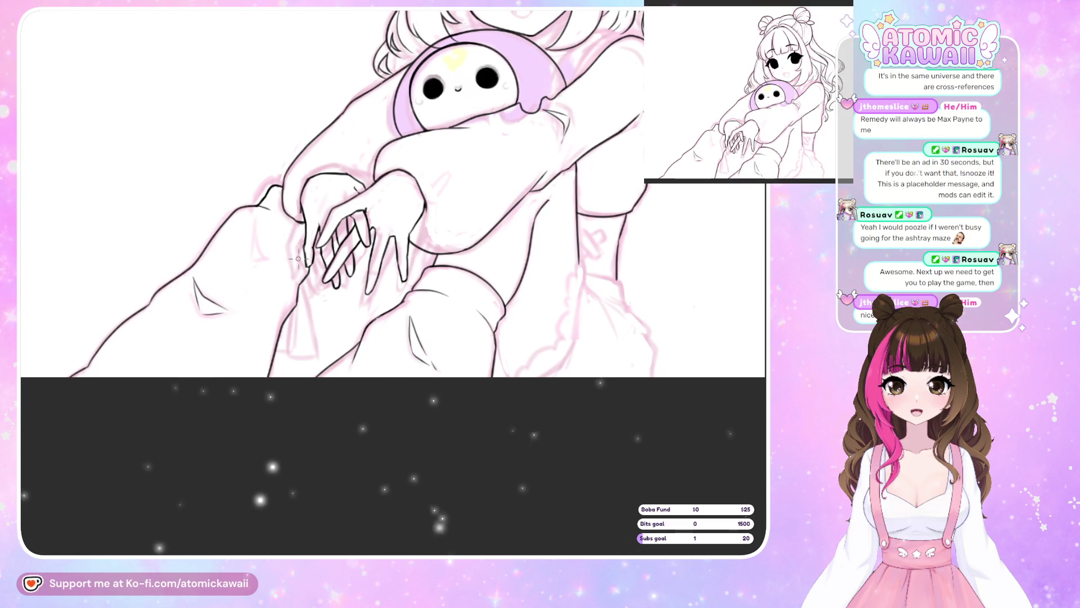
key(m)
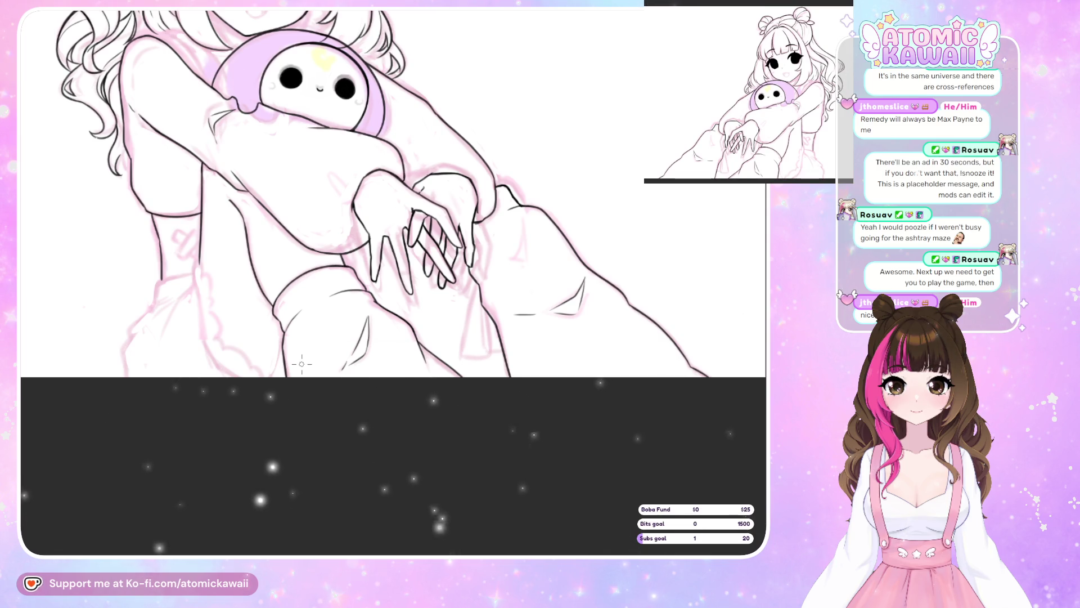
key(h)
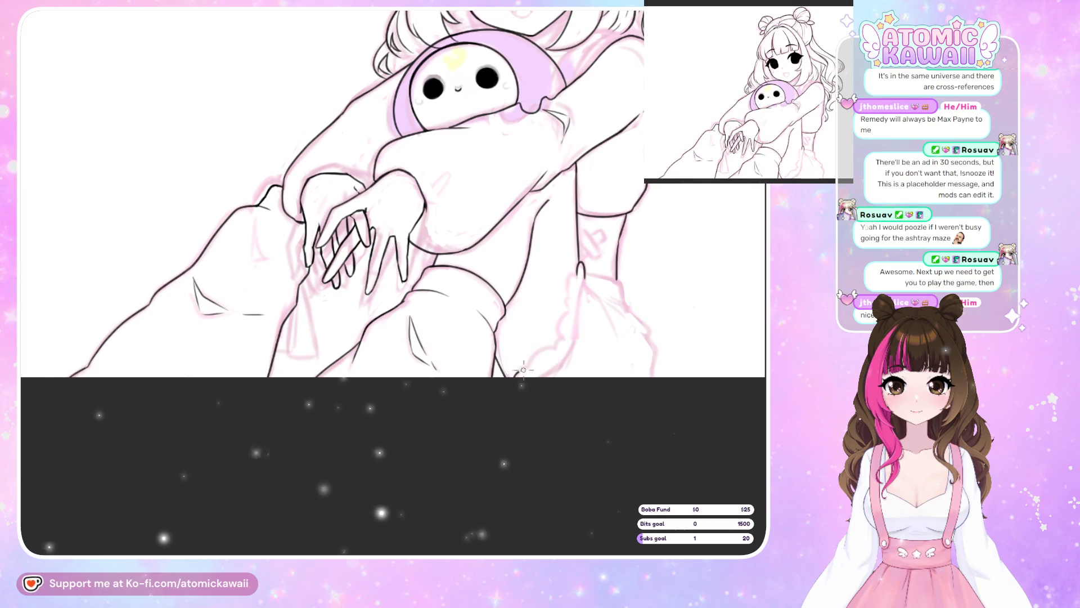
Ink the scalloped ruffle of the right-hand sock from its top down, checking it mirrored
mouse_move(515, 373)
mouse_down()
mouse_move(554, 349)
mouse_move(571, 295)
mouse_up()
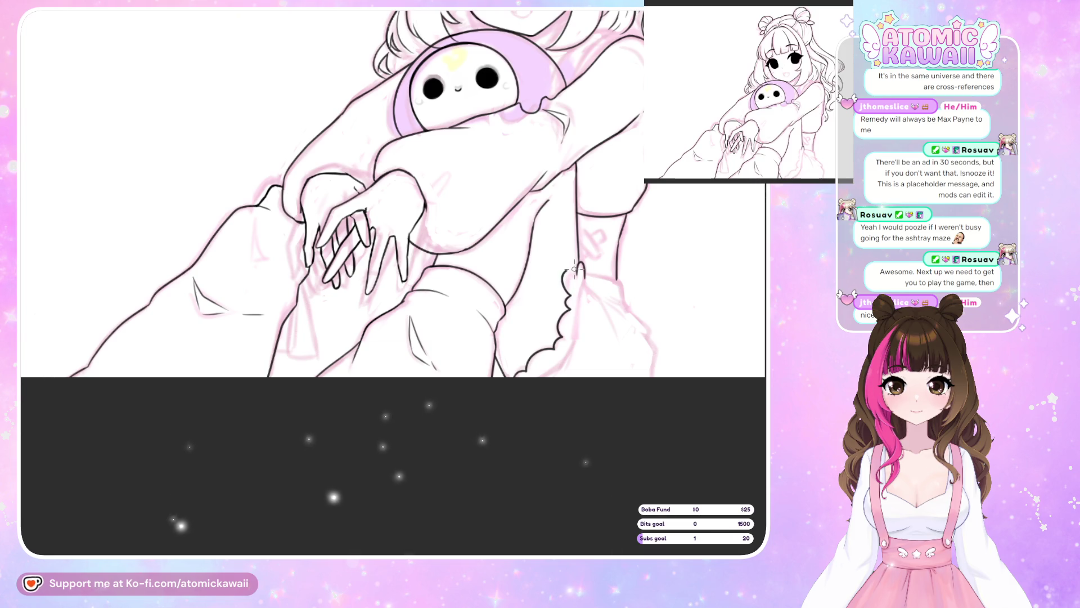
key(m)
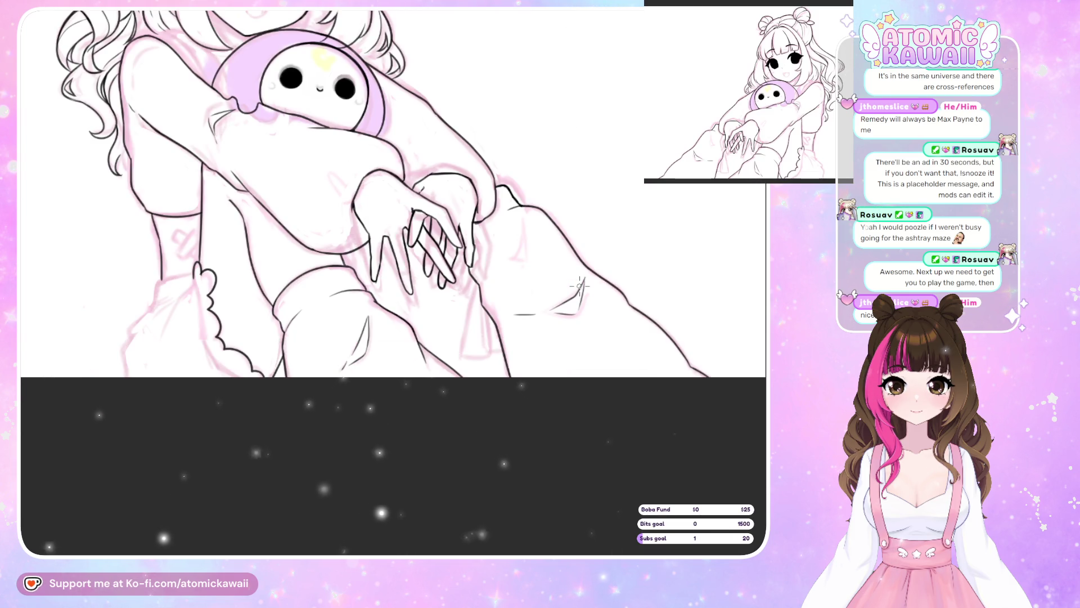
key(m)
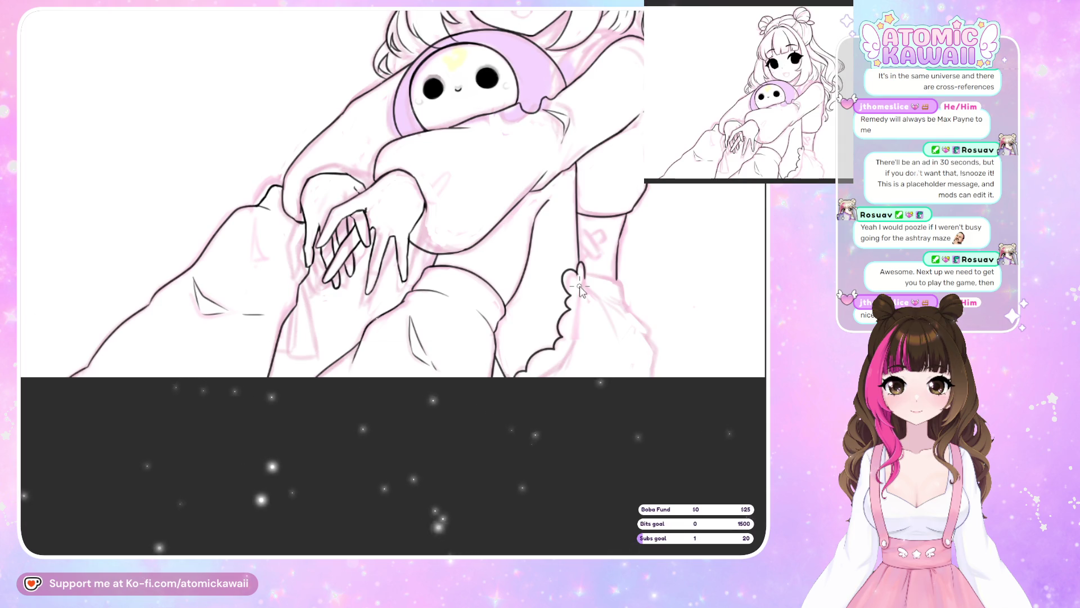
drag(579, 286, 567, 296)
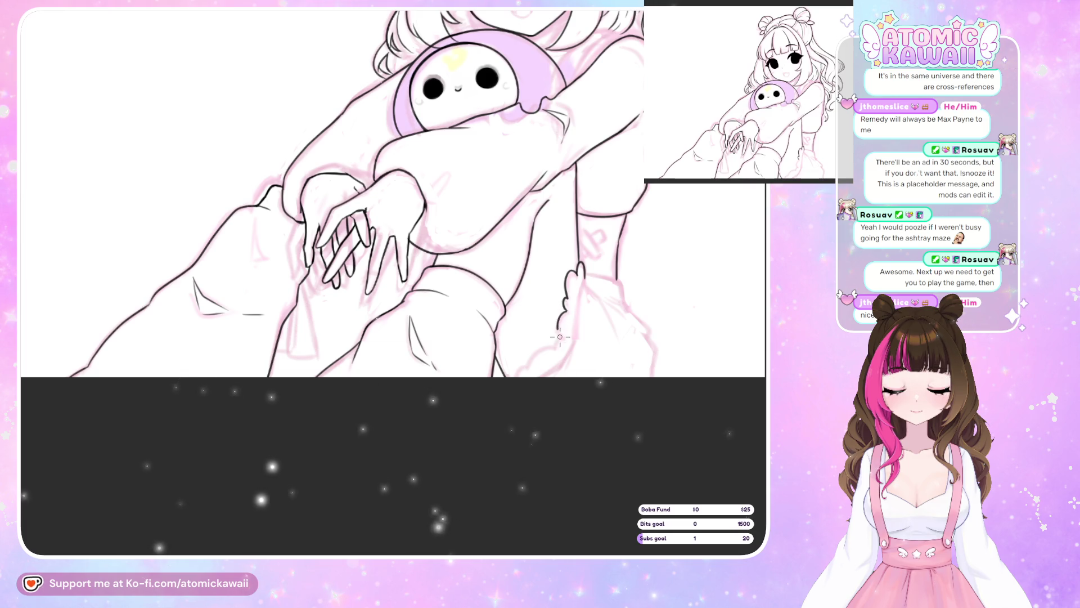
mouse_move(563, 314)
mouse_down()
mouse_move(556, 343)
mouse_move(518, 371)
mouse_up()
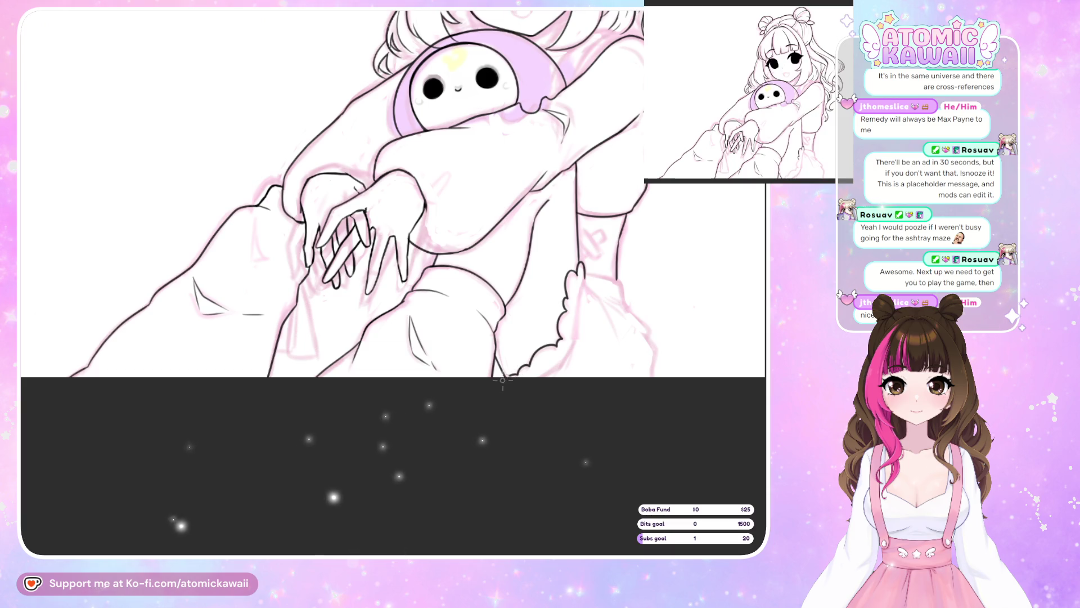
key(h)
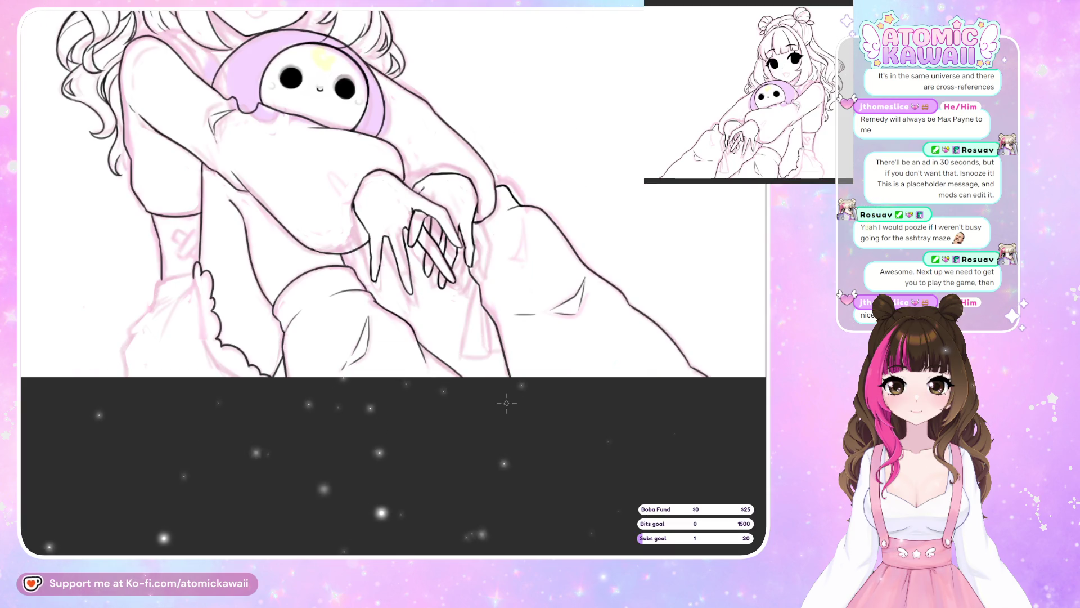
key(h)
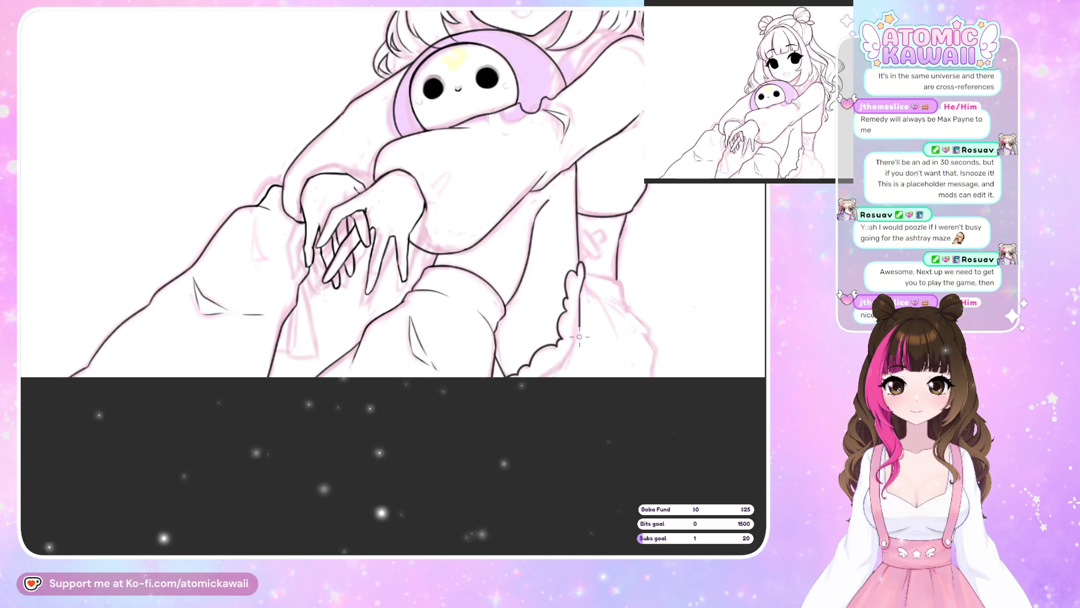
Compare the sock in mirrored view and add a short line to the sock outline
drag(517, 390, 374, 379)
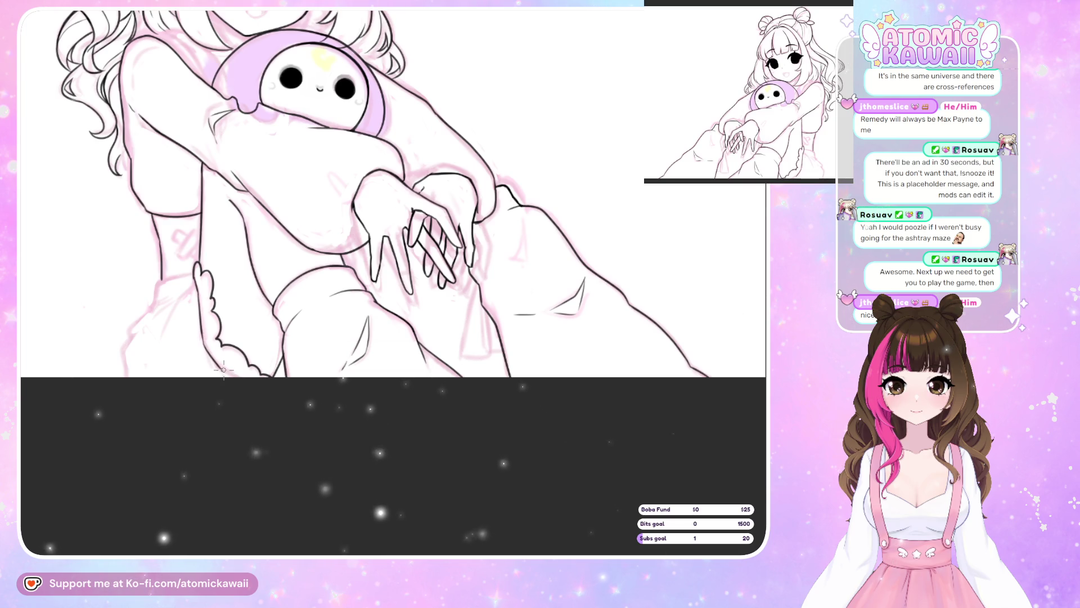
key(m)
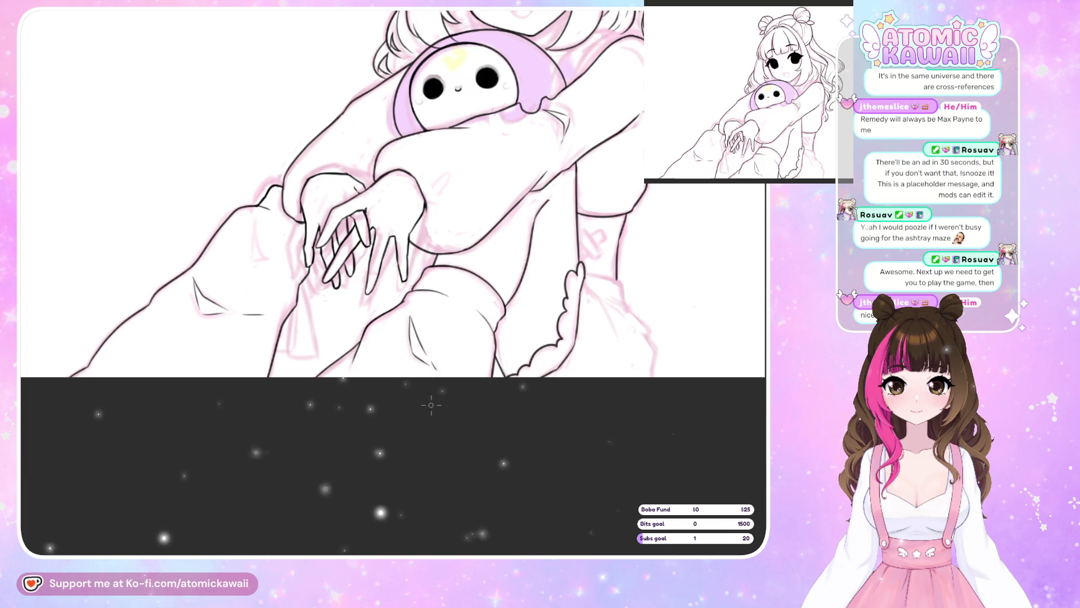
key(m)
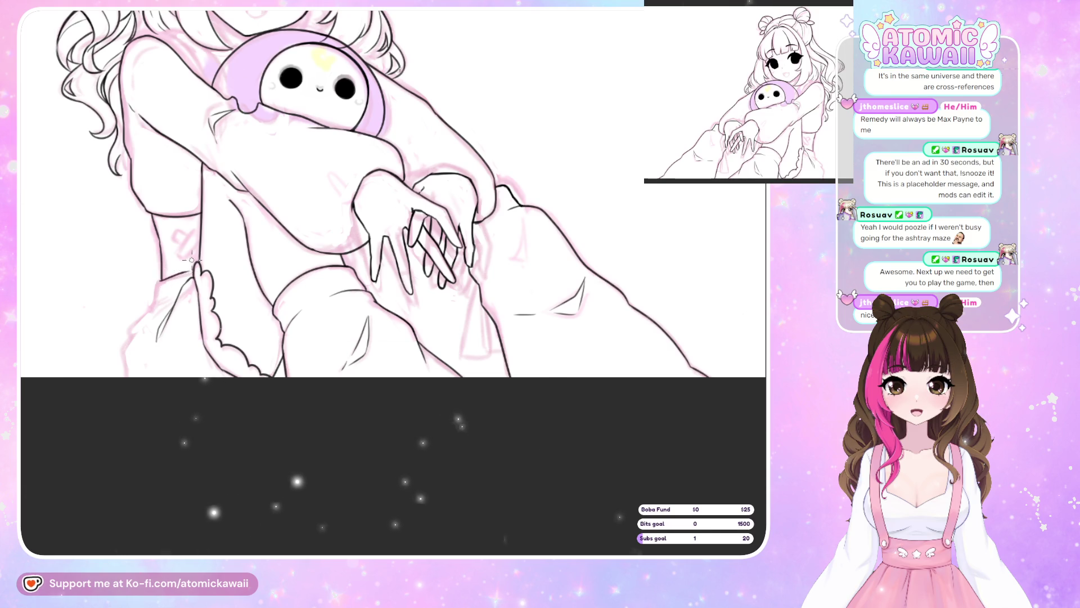
key(m)
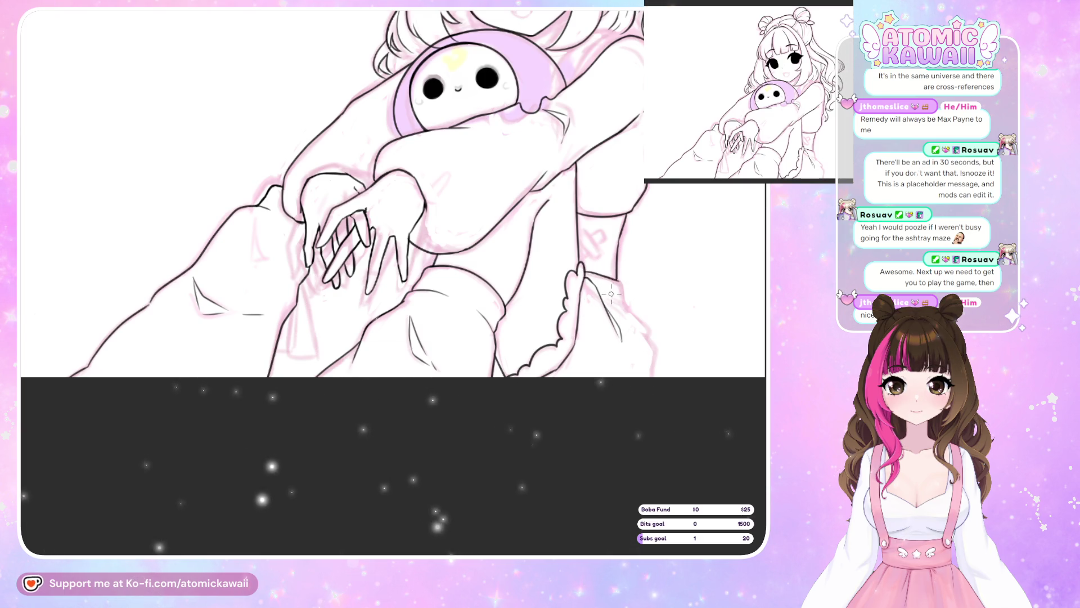
key(m)
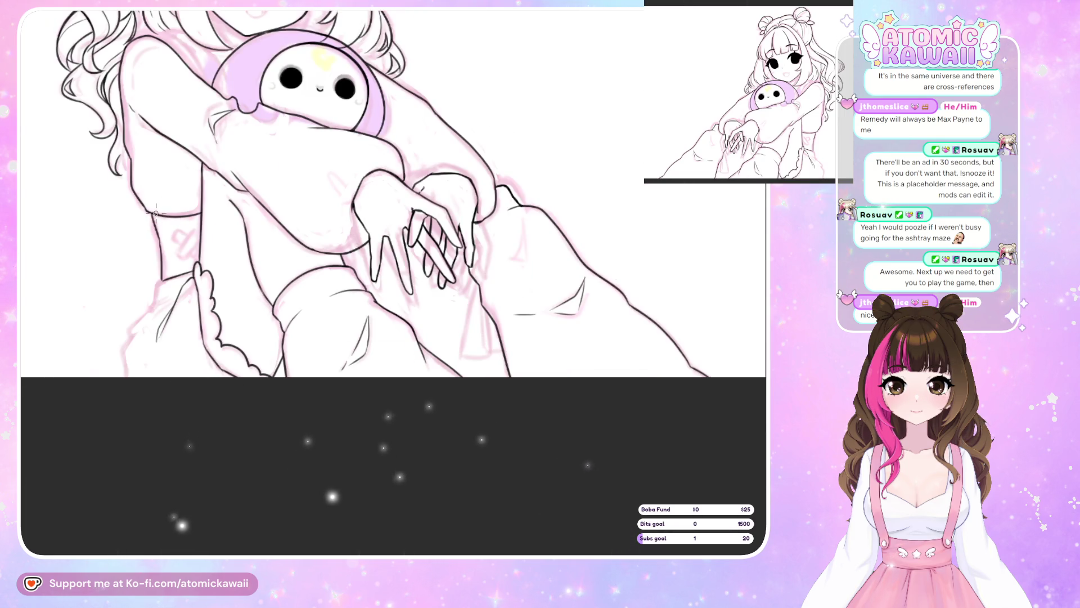
drag(200, 212, 152, 212)
Finish the sock outline strokes, mirroring the canvas back and forth to check the sock and legs
key(m)
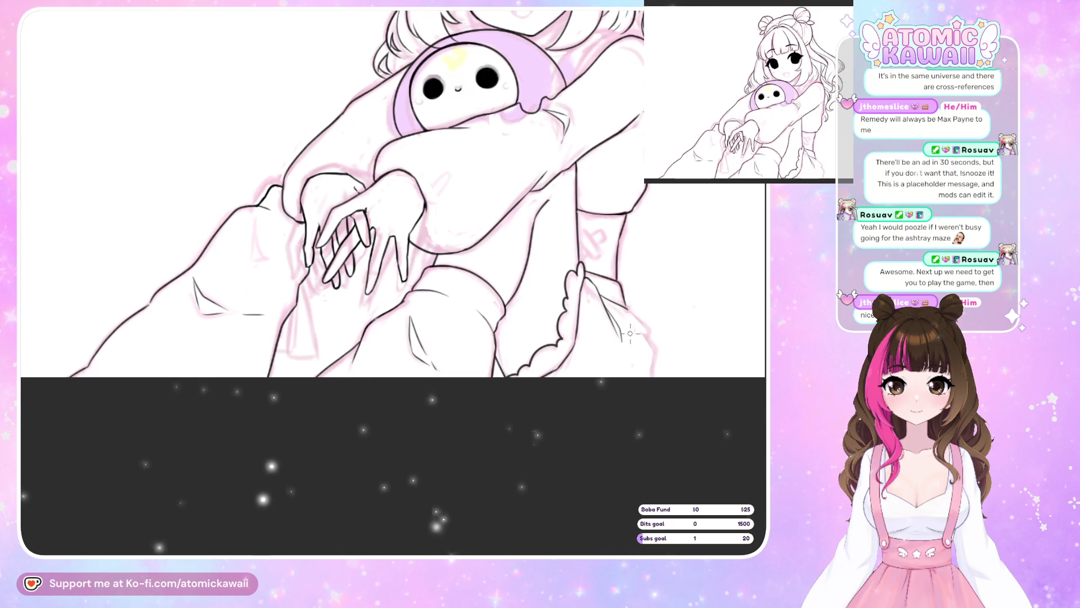
key(h)
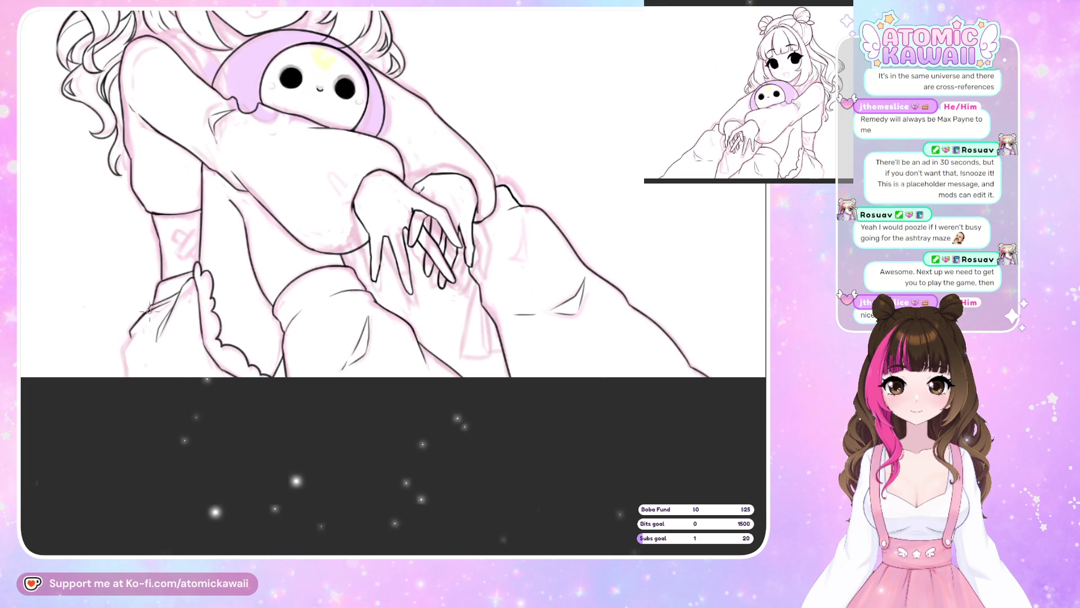
key(h)
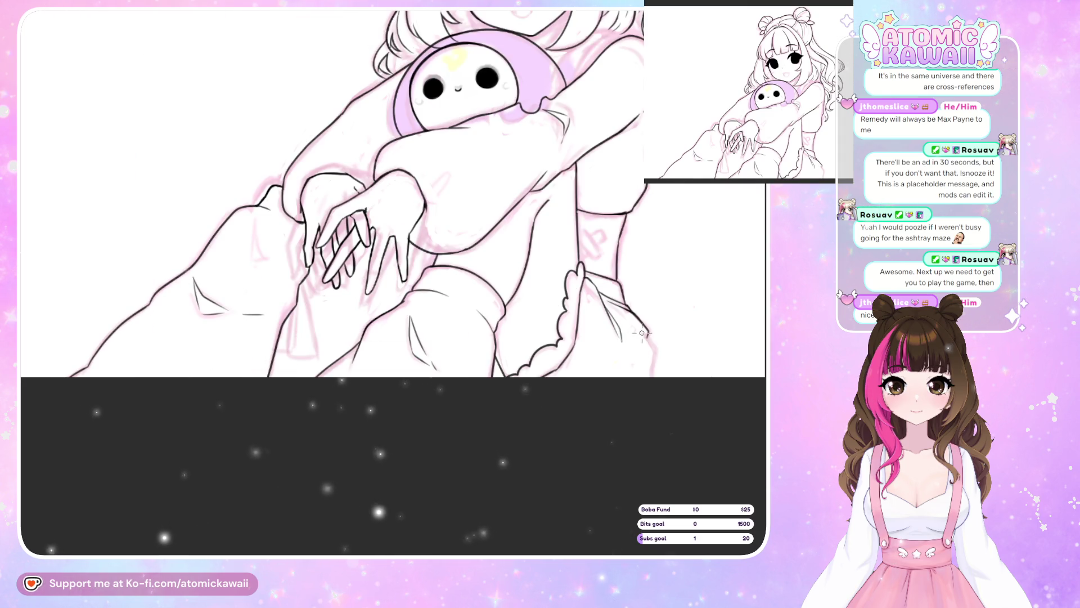
key(h)
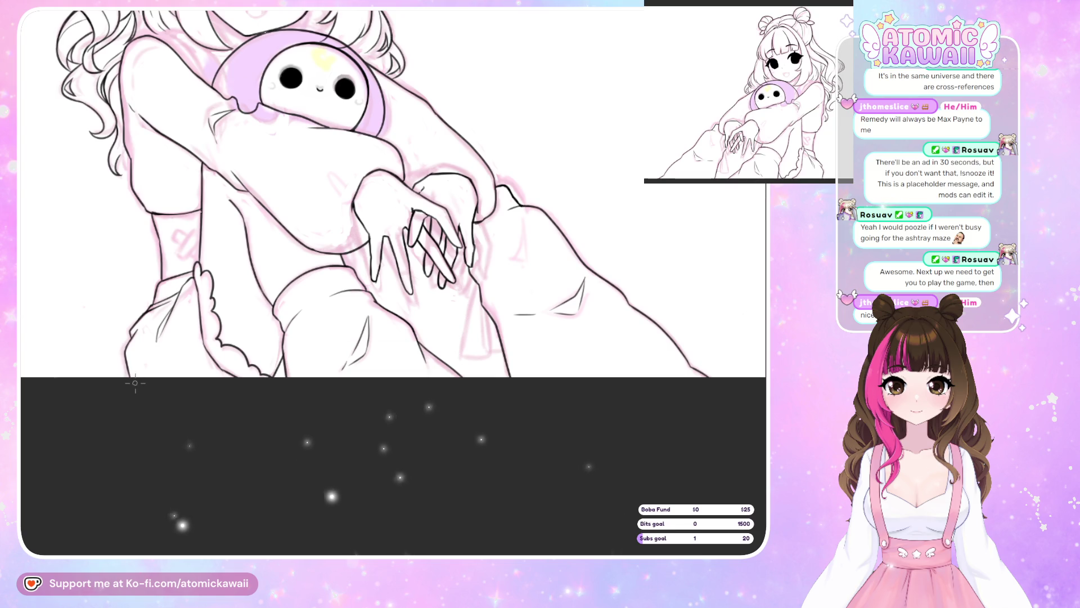
key(h)
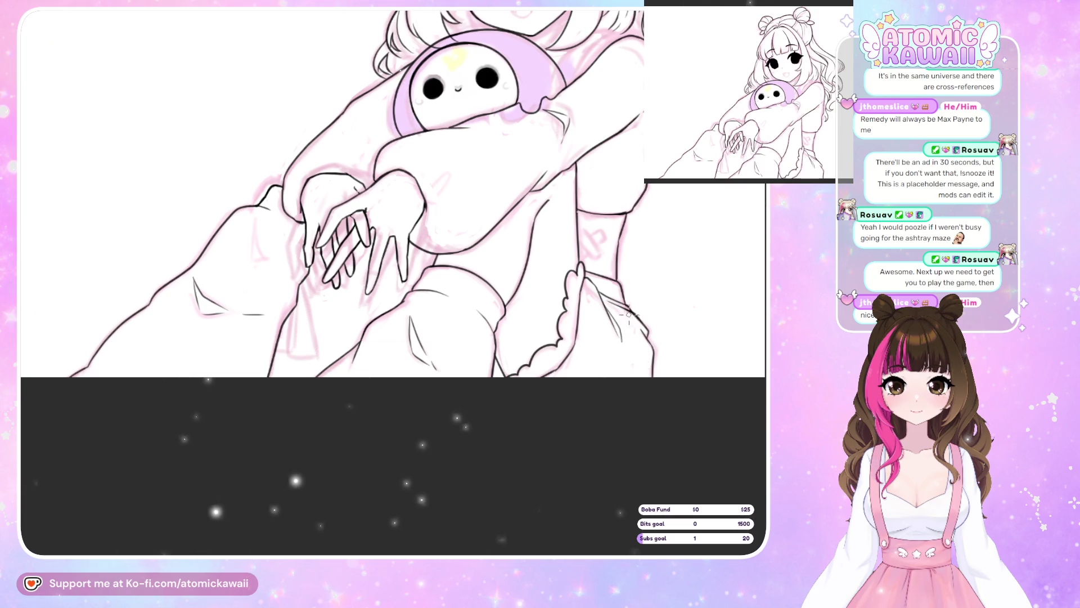
key(h)
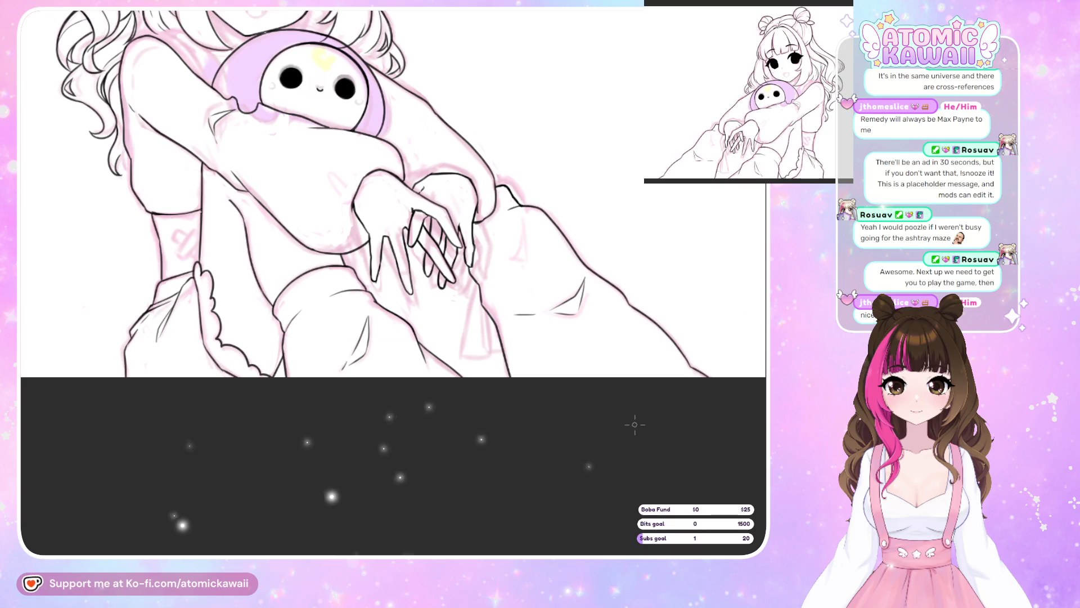
key(h)
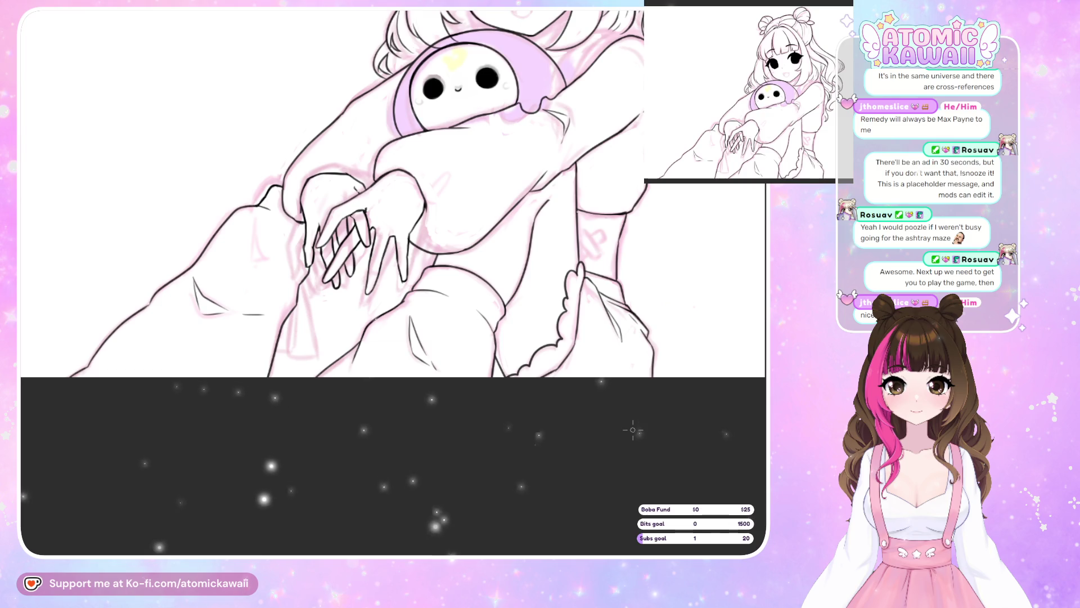
key(h)
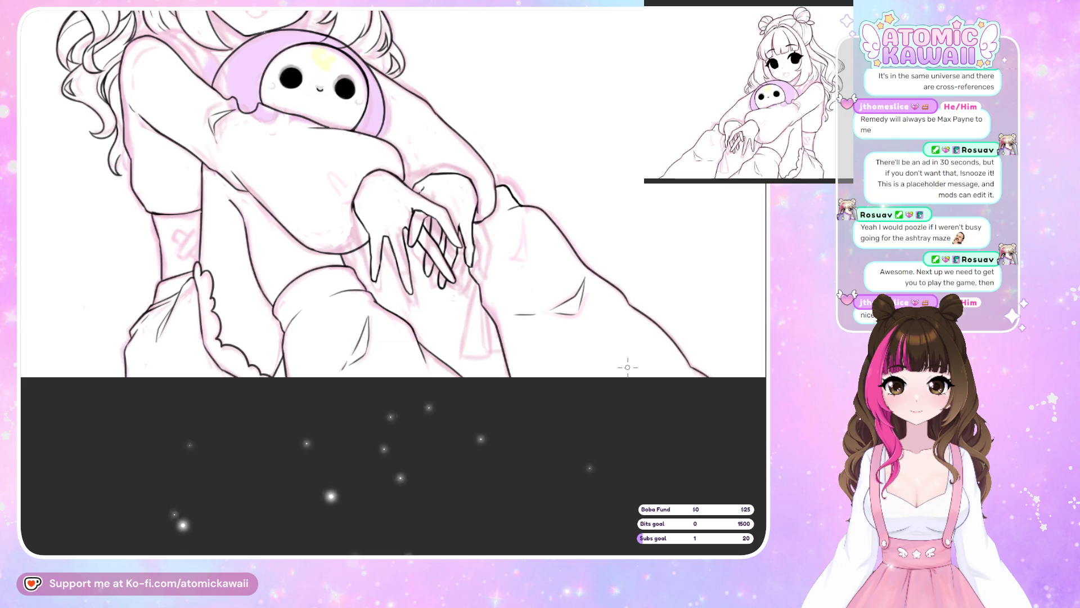
key(h)
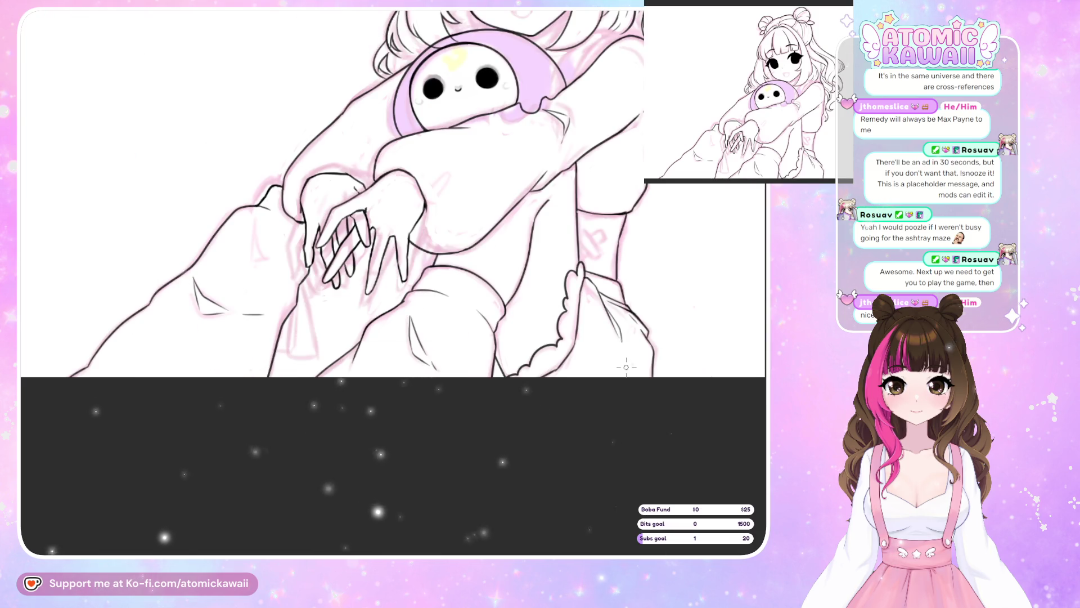
scroll(570, 164, up, 3)
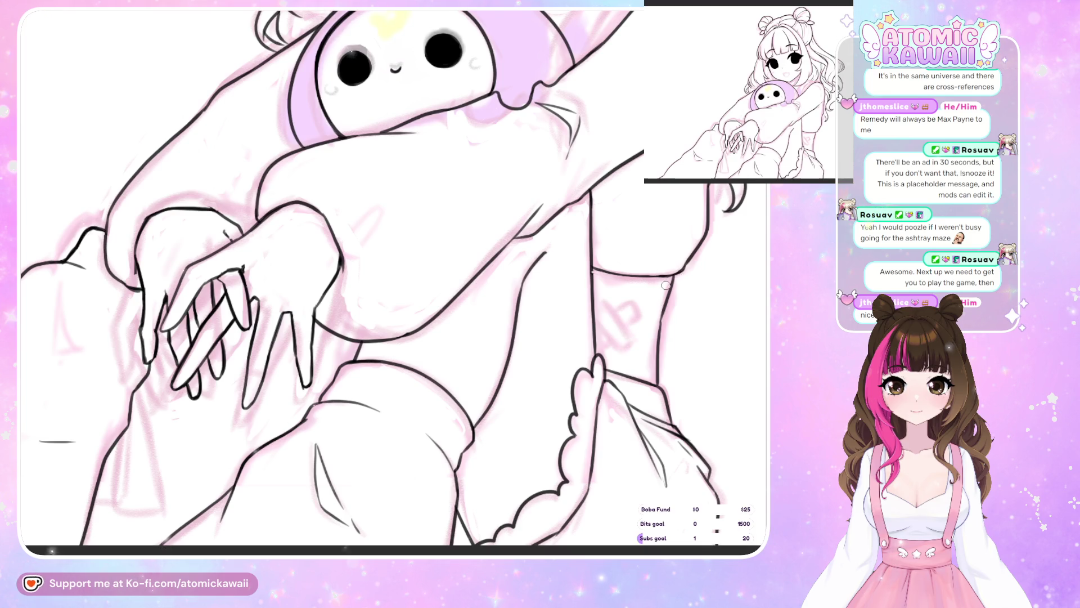
Mirror the hands-and-plush close-up, then zoom out to show the whole inked figure
key(h)
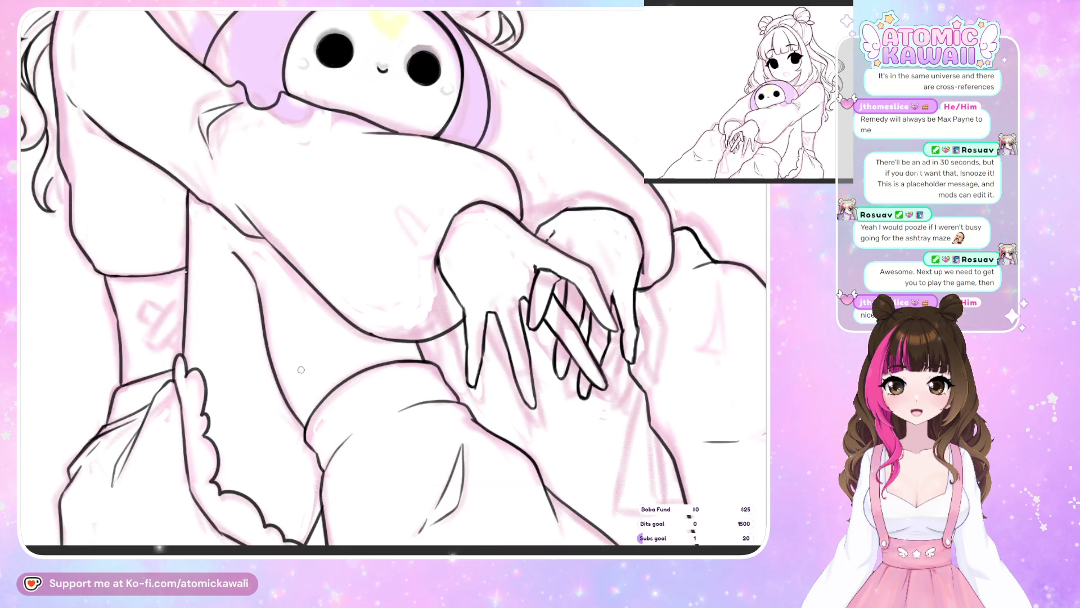
scroll(455, 311, down, 3)
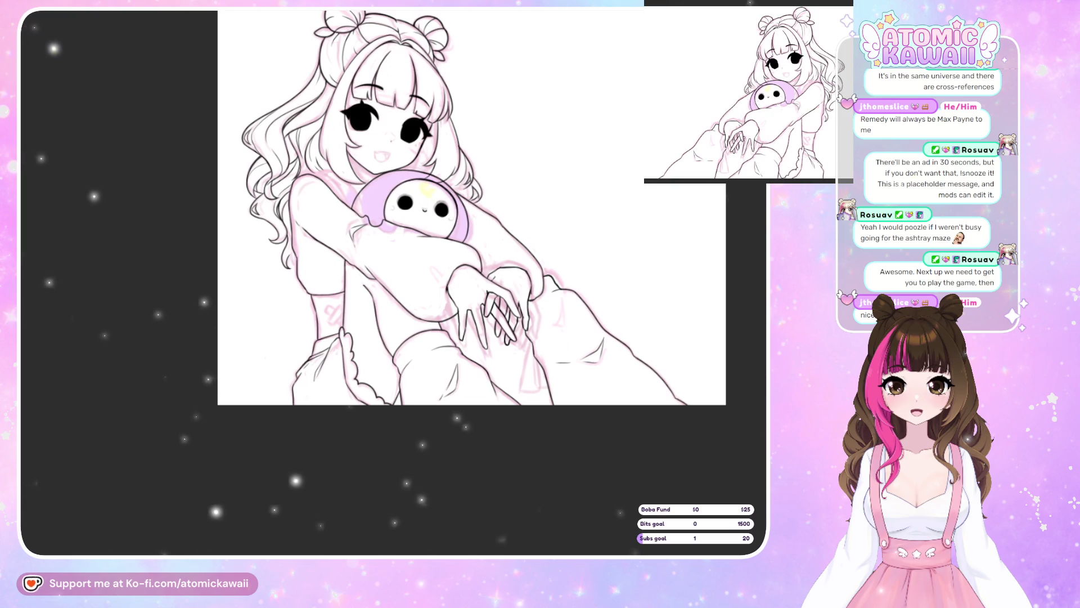
scroll(234, 407, down, 2)
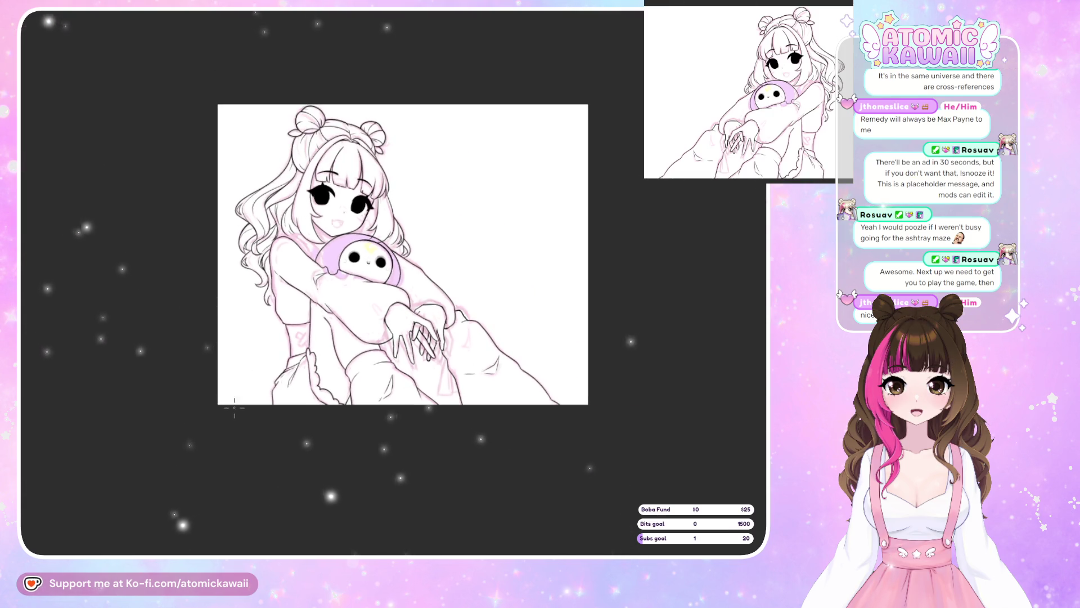
scroll(244, 279, up, 2)
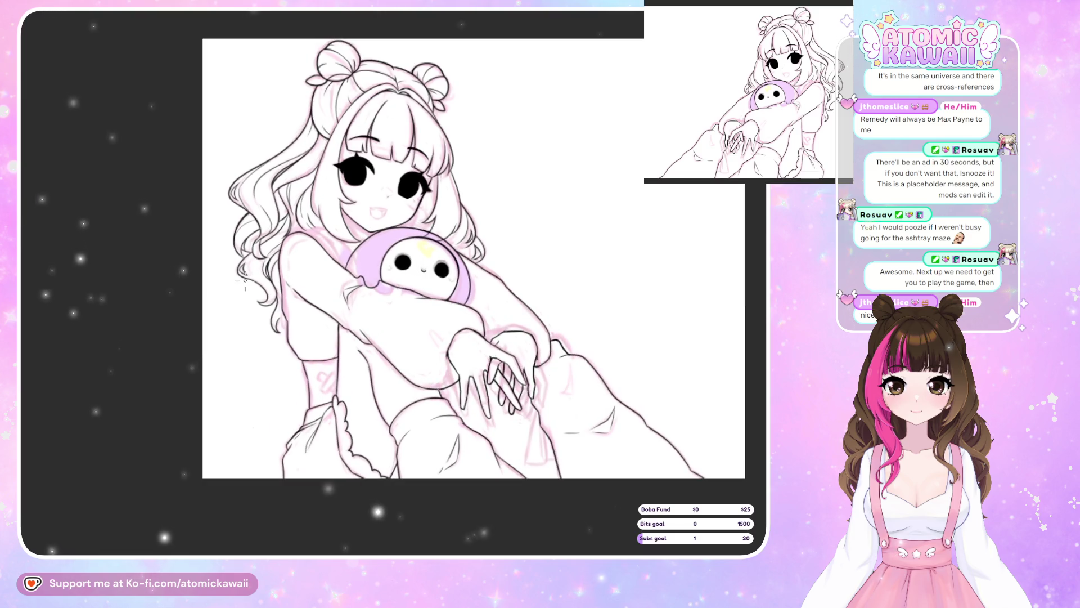
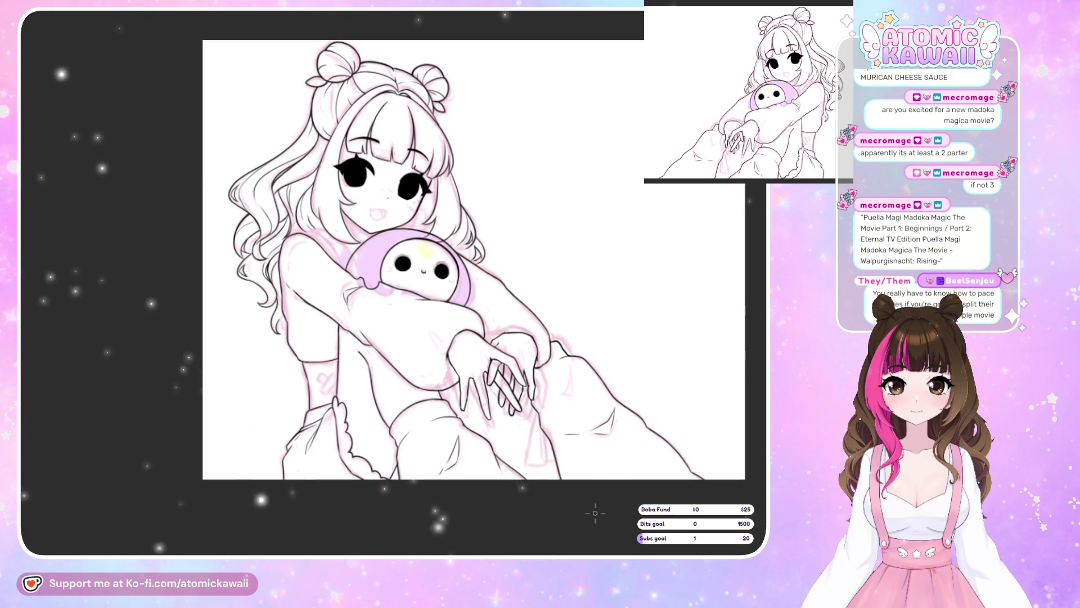
Flip the canvas view horizontally to check the lineart, then zoom in on the clasped hands
key(m)
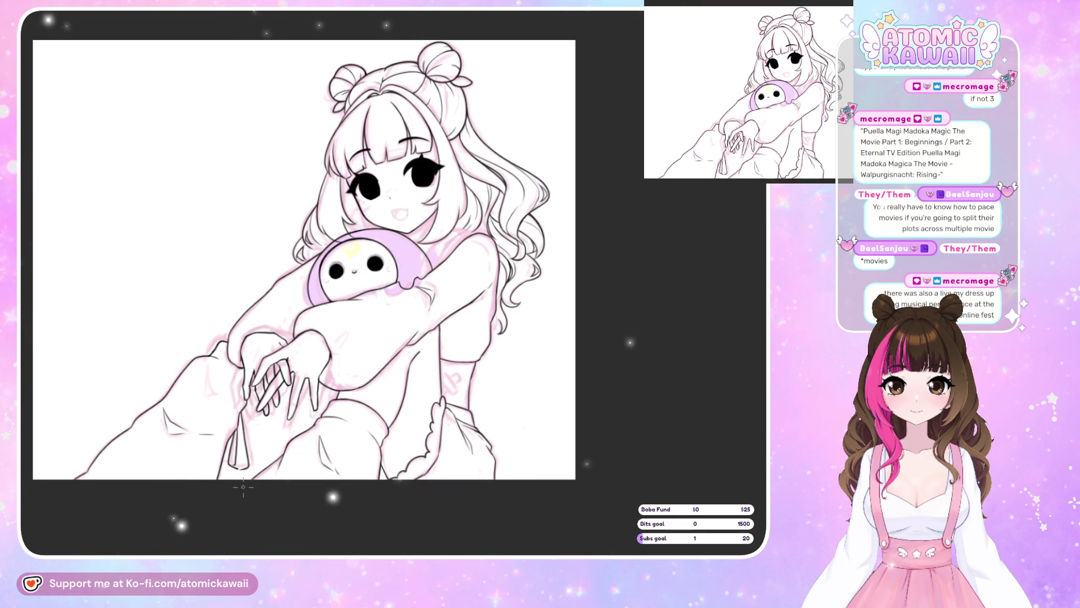
scroll(243, 486, up, 5)
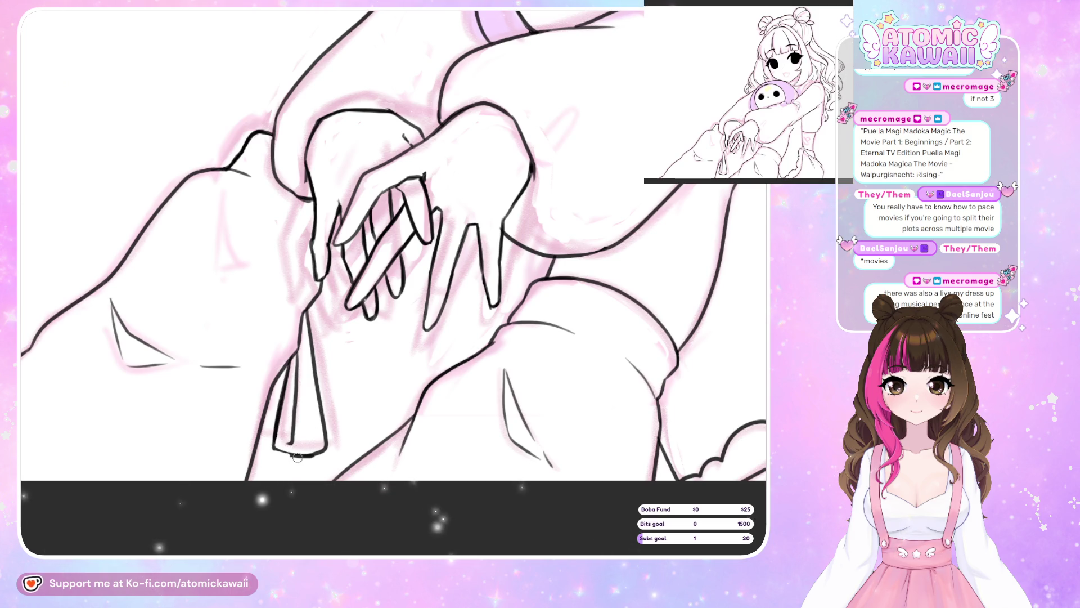
key(h)
key(h)
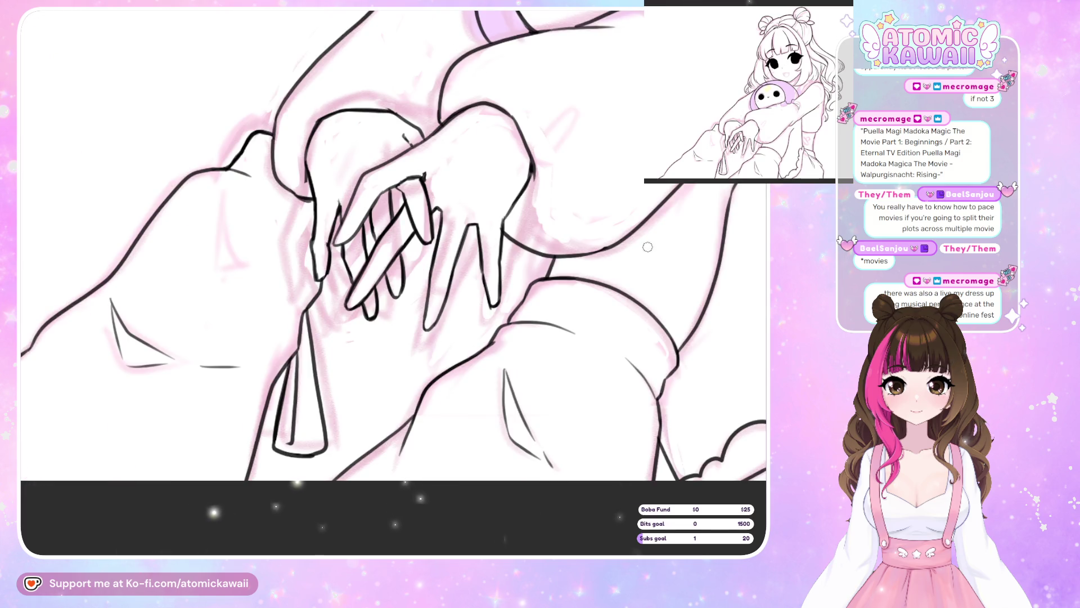
key(ctrl+z)
key(ctrl+z)
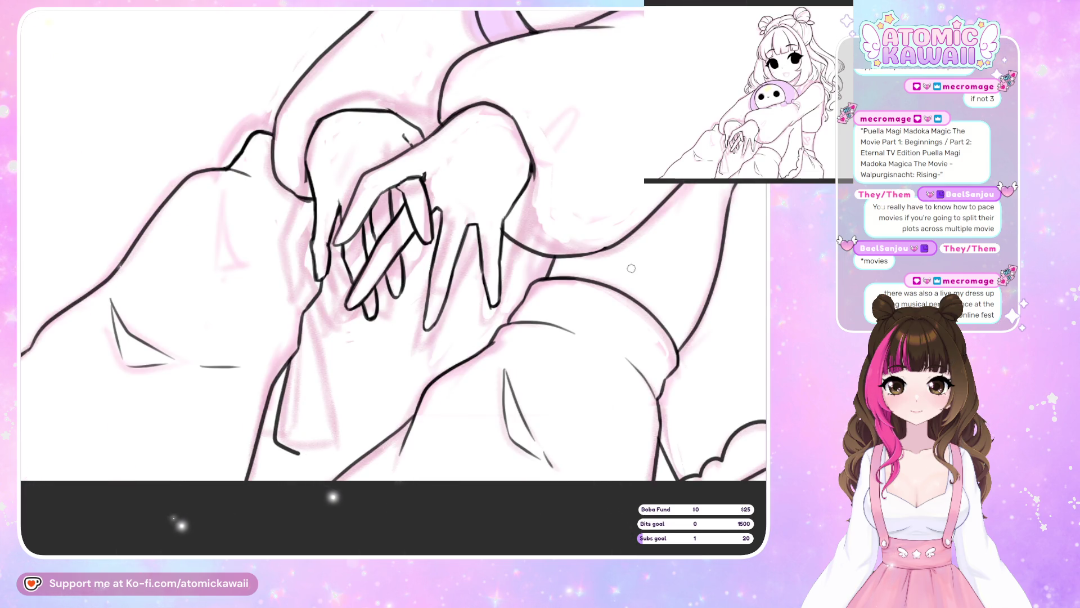
key(ctrl+z)
drag(308, 312, 338, 445)
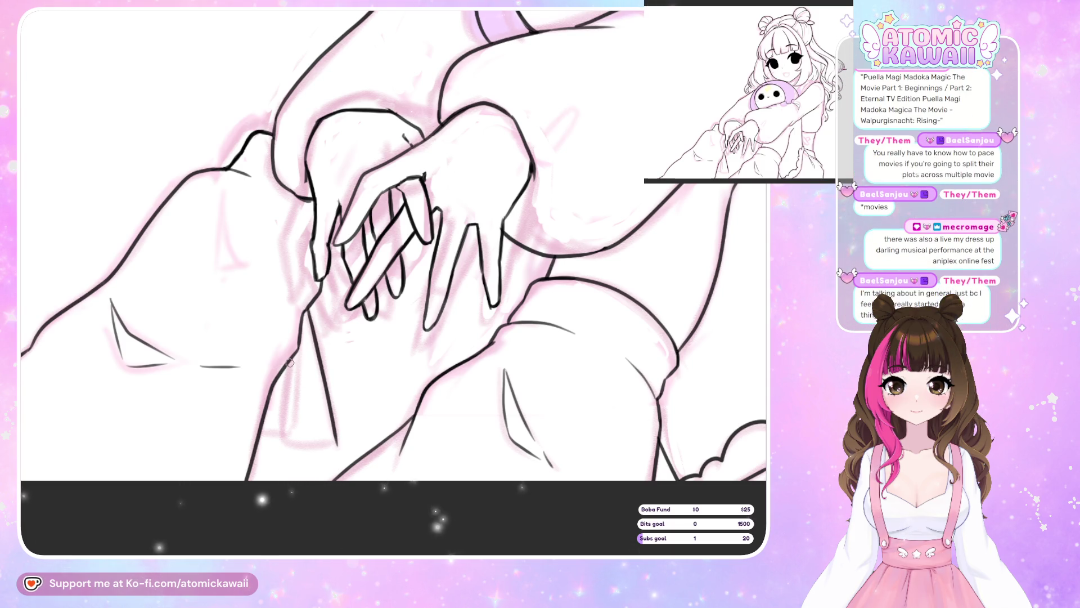
drag(279, 425, 316, 451)
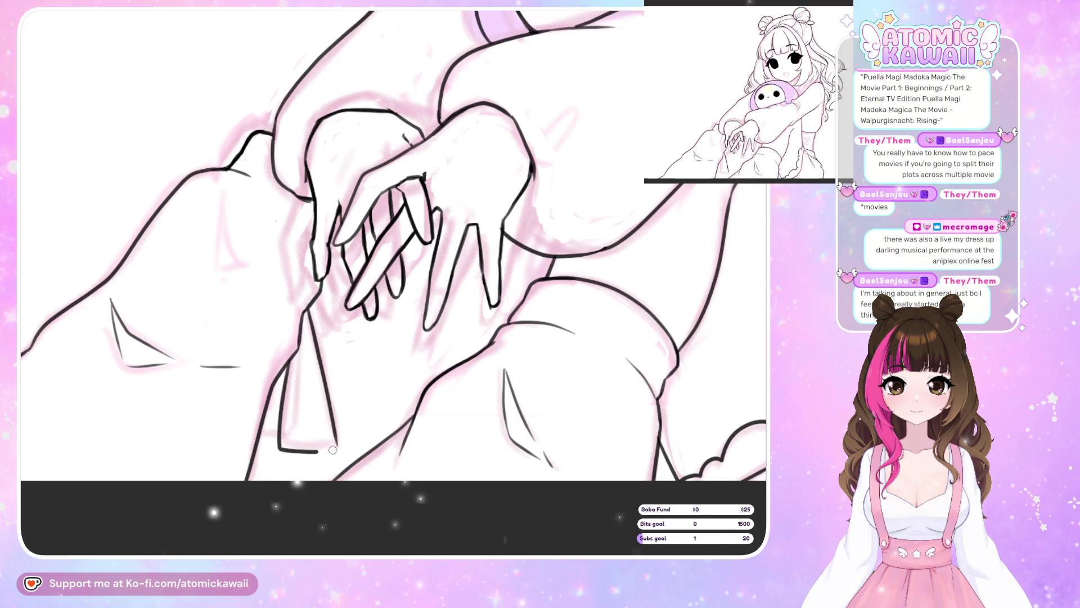
key(ctrl+z)
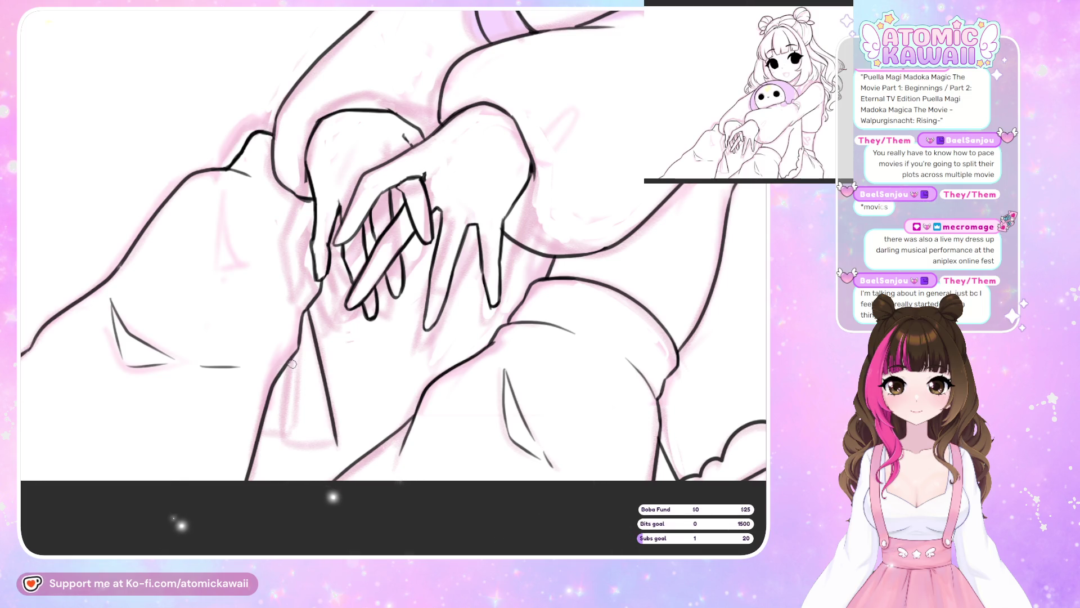
drag(278, 447, 327, 451)
key(ctrl+z)
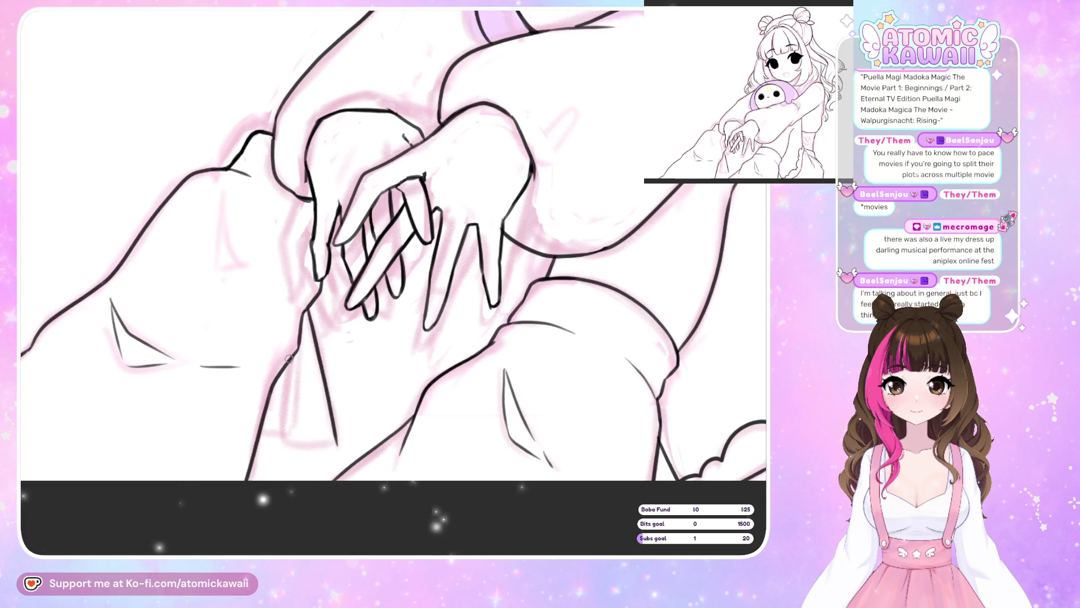
drag(307, 448, 337, 443)
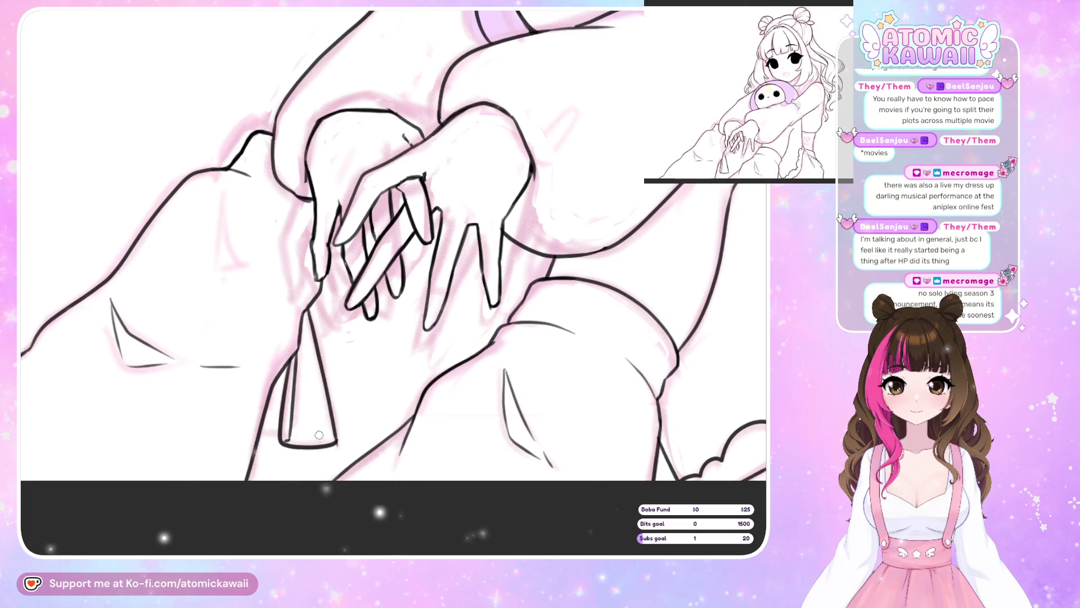
key(ctrl+z)
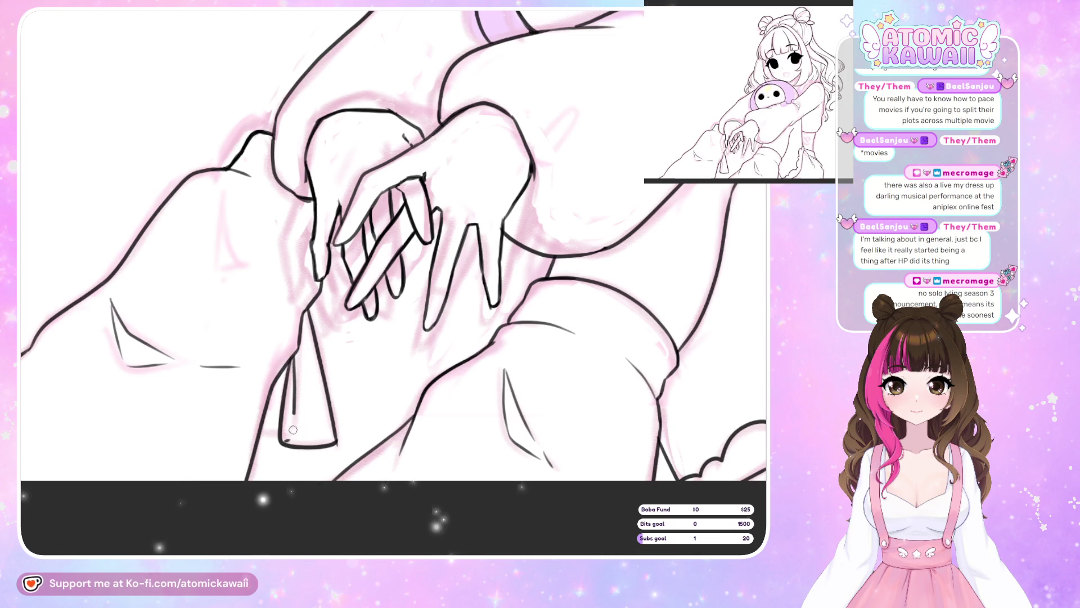
drag(297, 356, 285, 443)
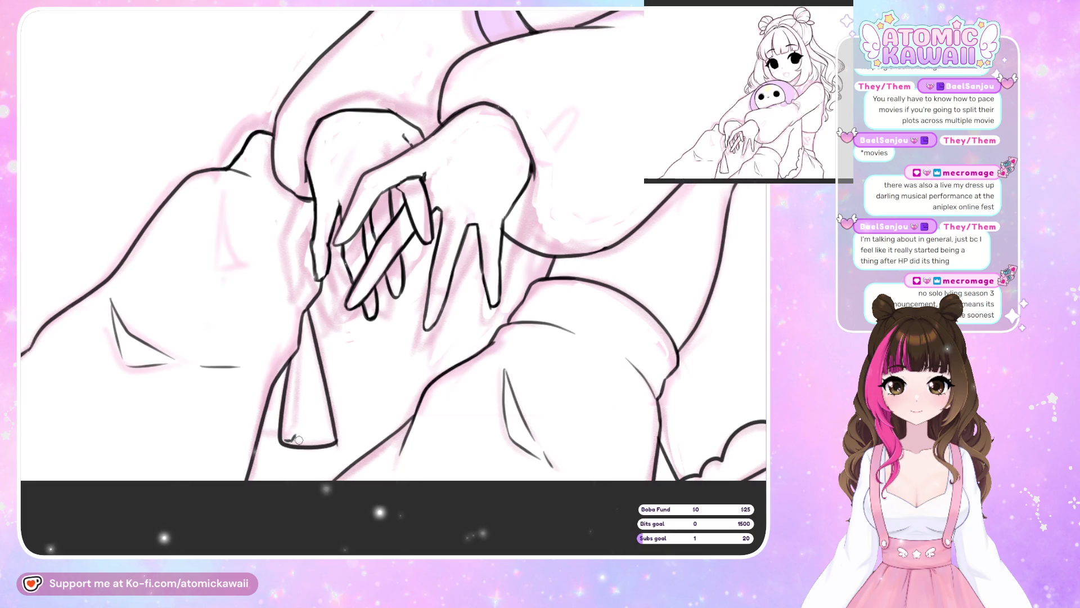
drag(297, 398, 295, 440)
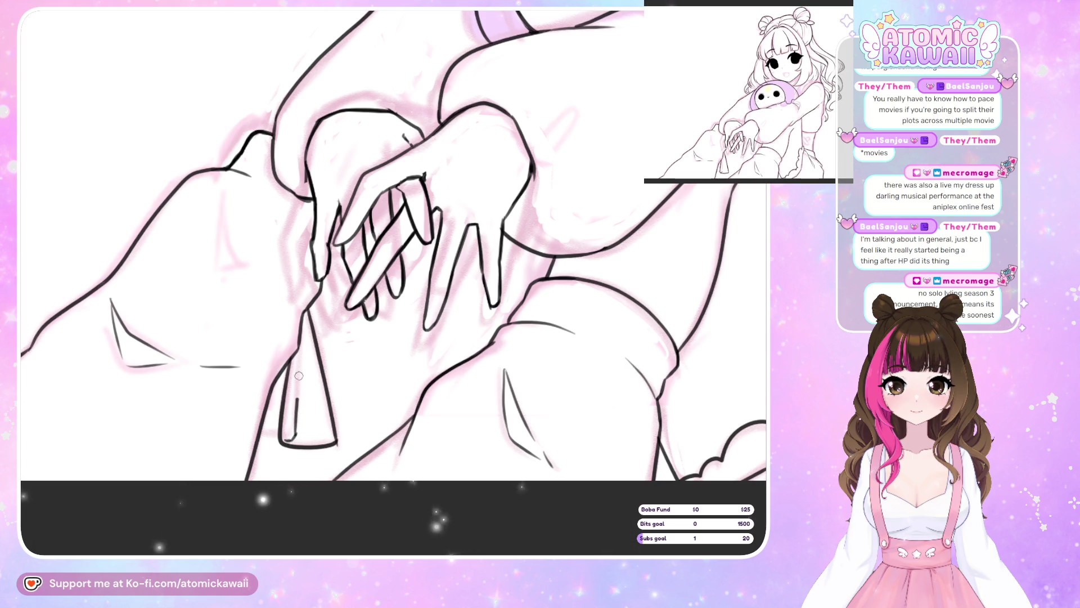
key(ctrl+z)
key(ctrl+z)
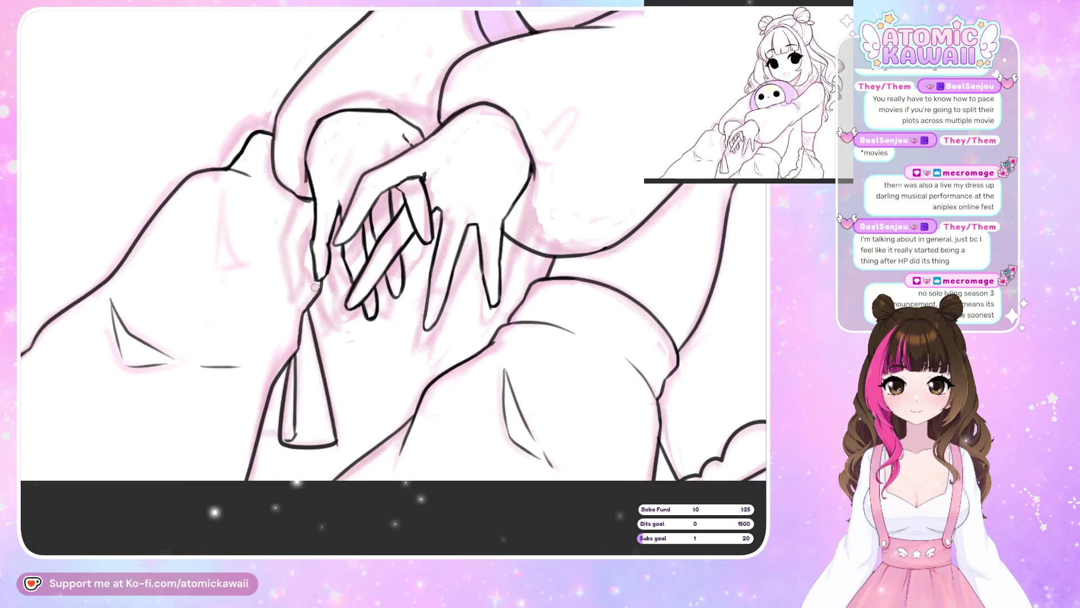
key(h)
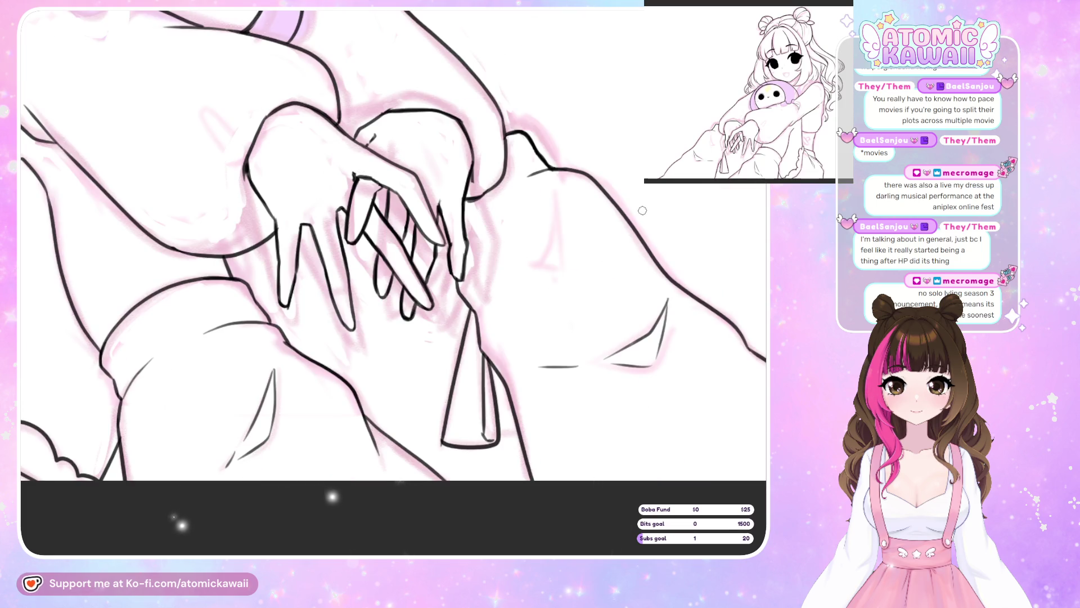
key(h)
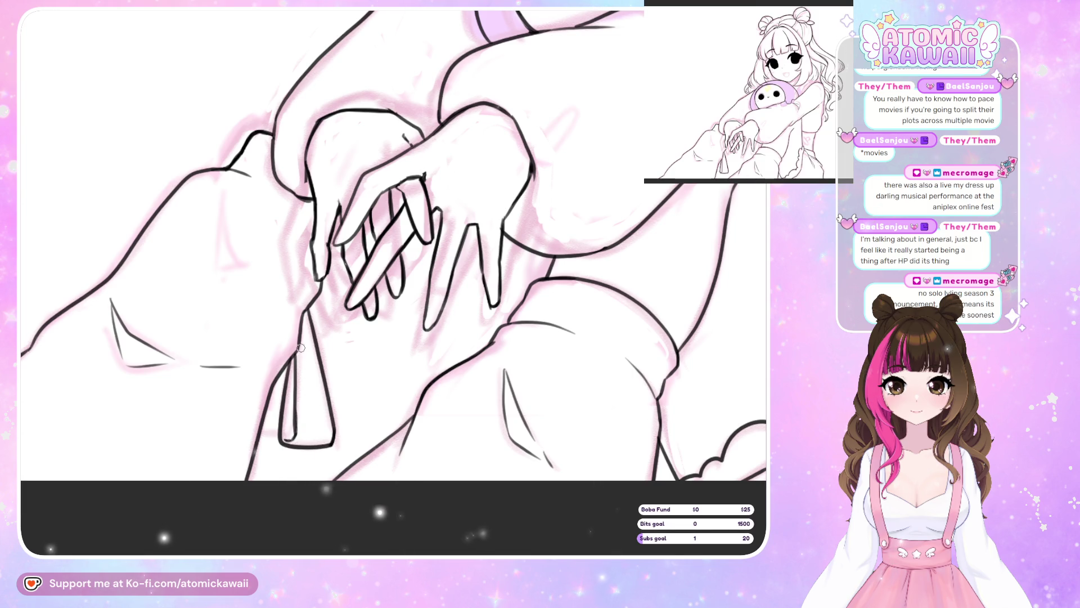
key(h)
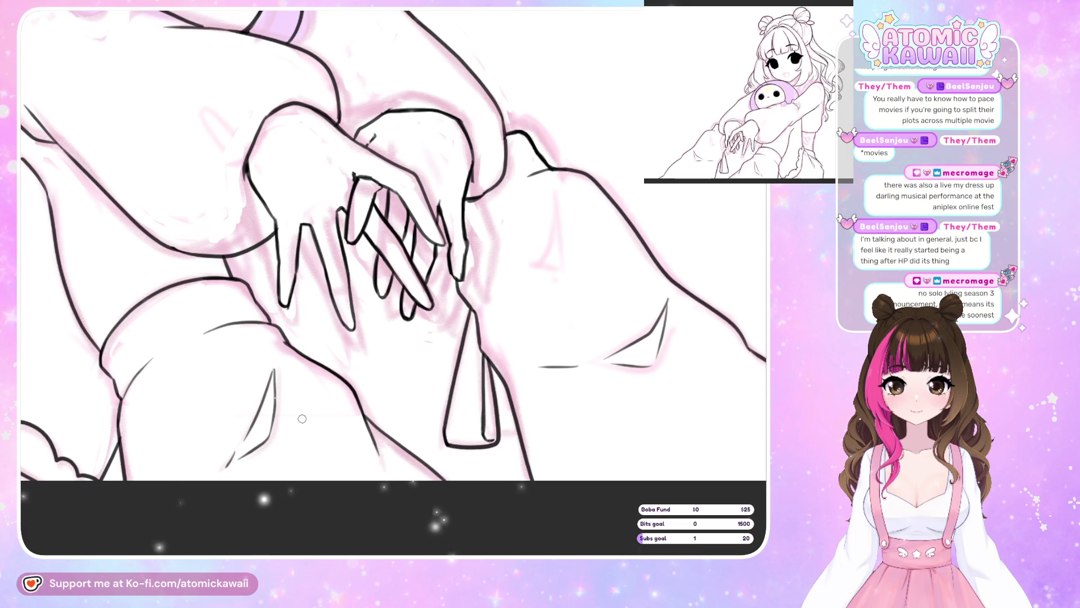
key(h)
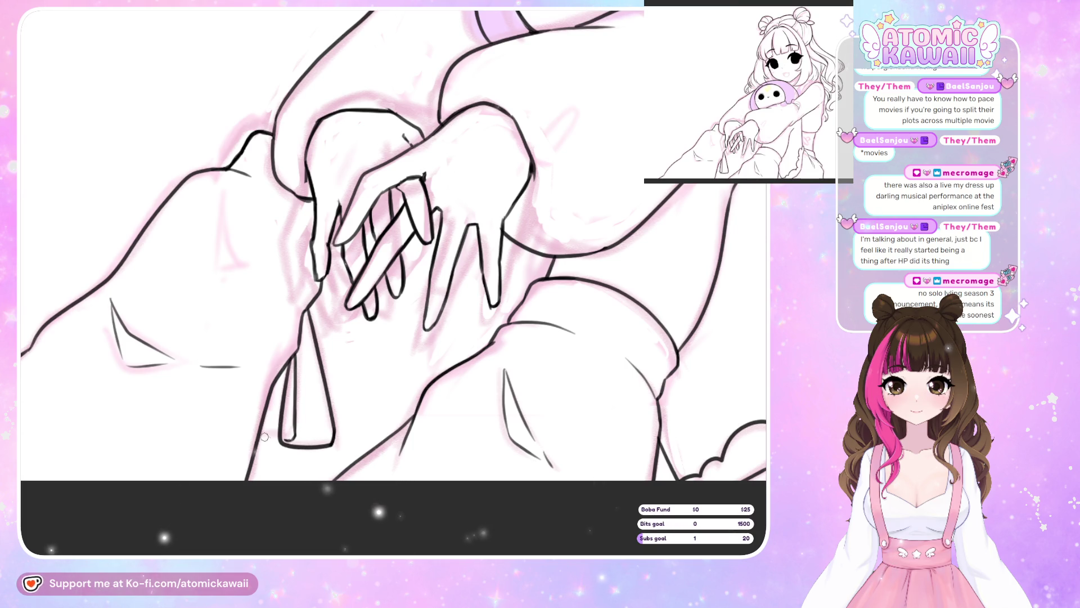
key(m)
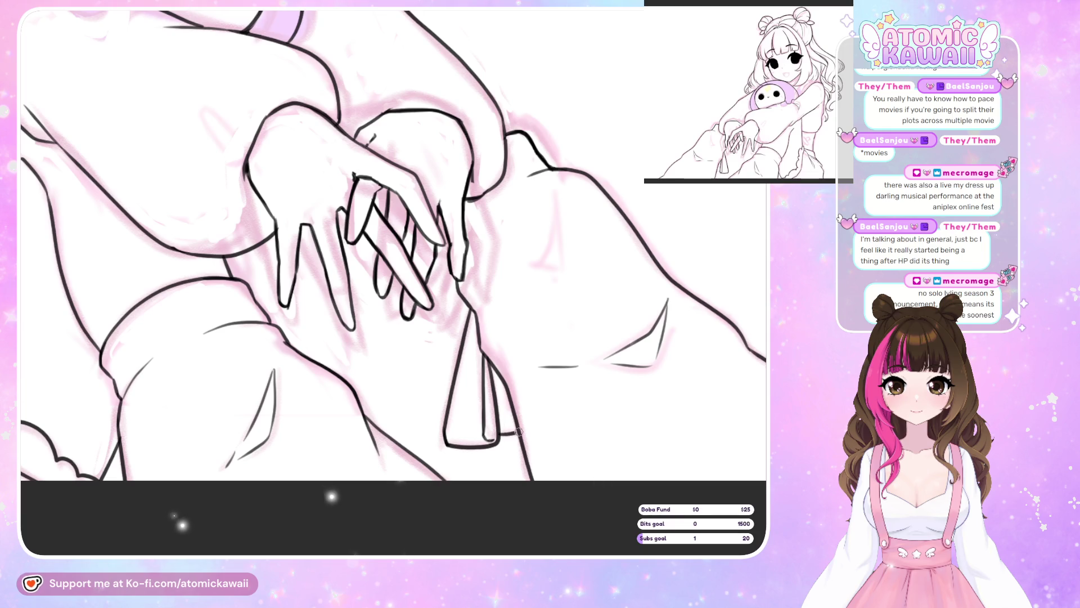
key(m)
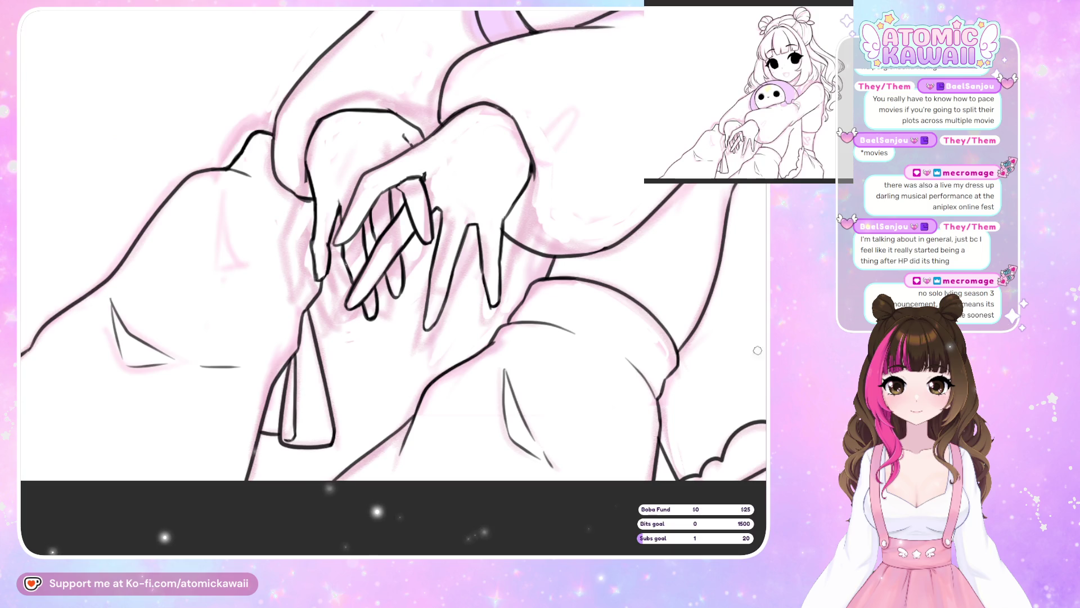
scroll(495, 319, up, 1)
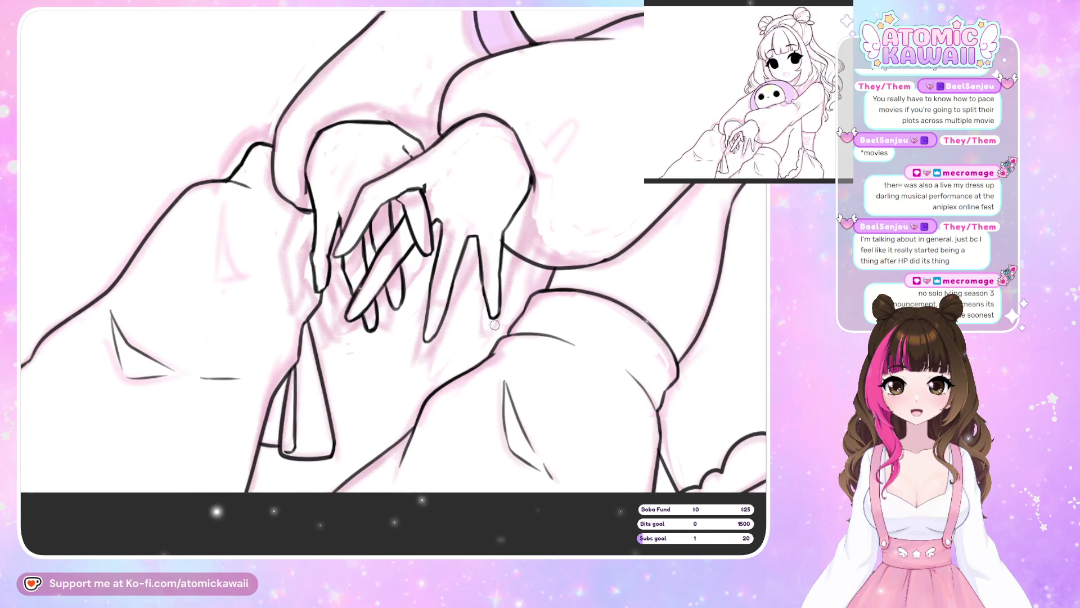
Zoom out until the whole girl-and-plush lineart fits on screen
scroll(286, 237, down, 5)
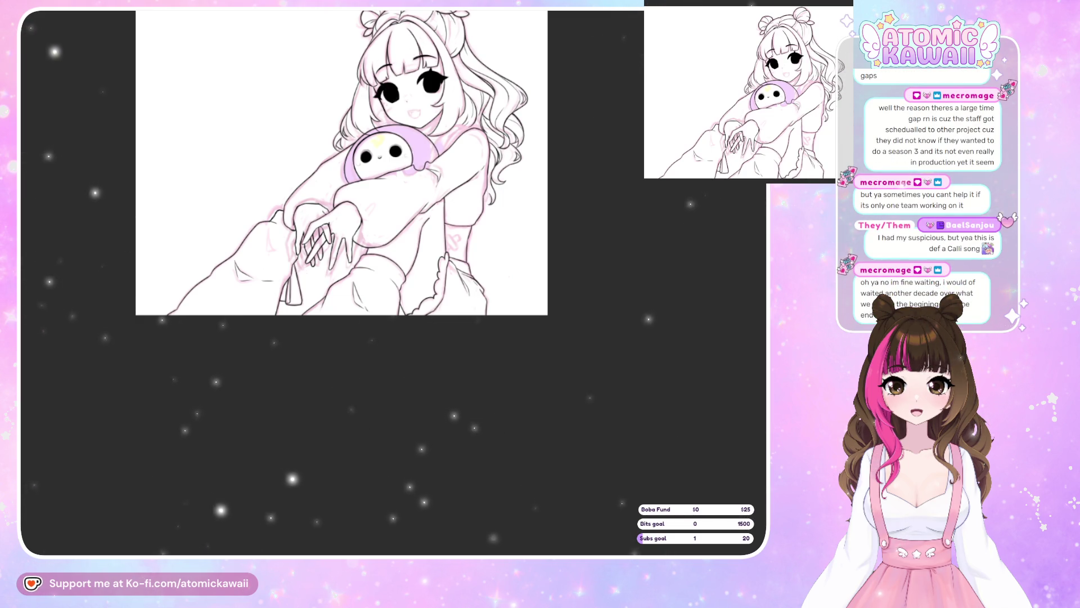
Zoom the drawing to fill the workspace, then mirror the canvas to check the lineart
key(ctrl+minus)
key(ctrl+plus)
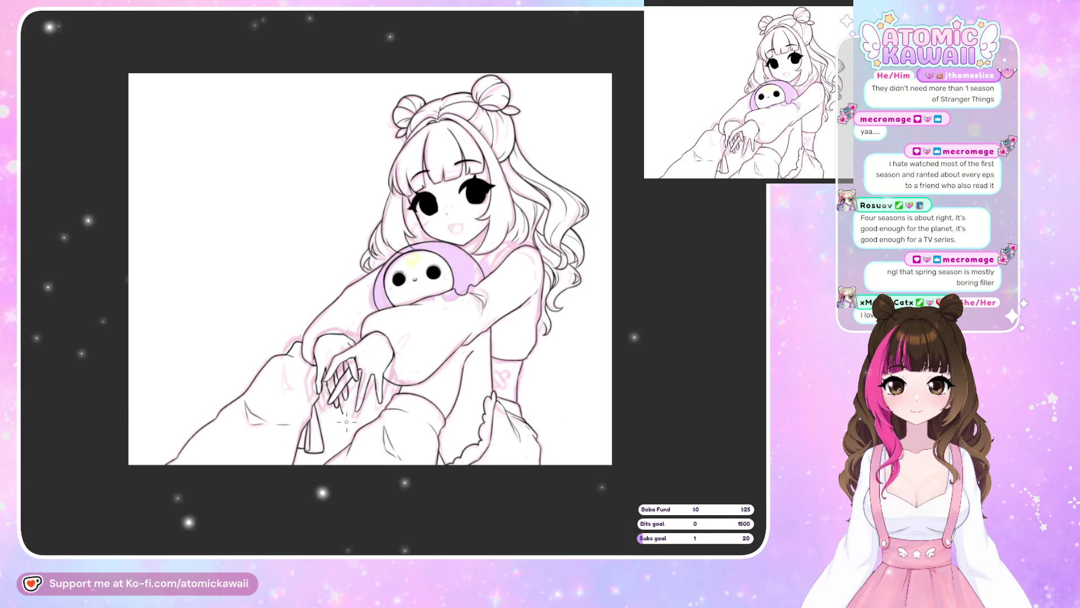
key(h)
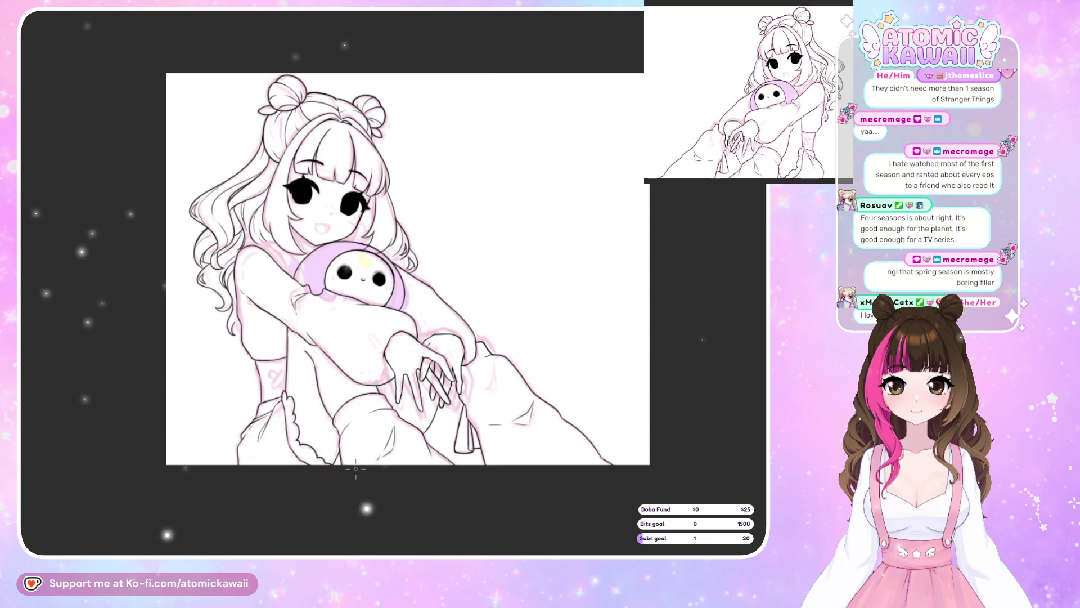
key(h)
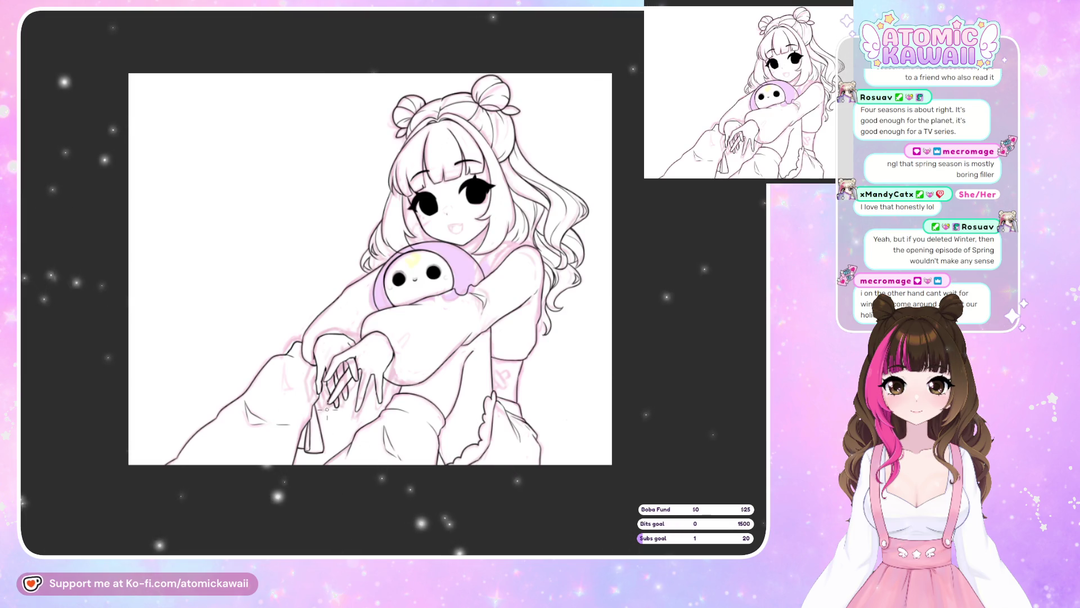
key(h)
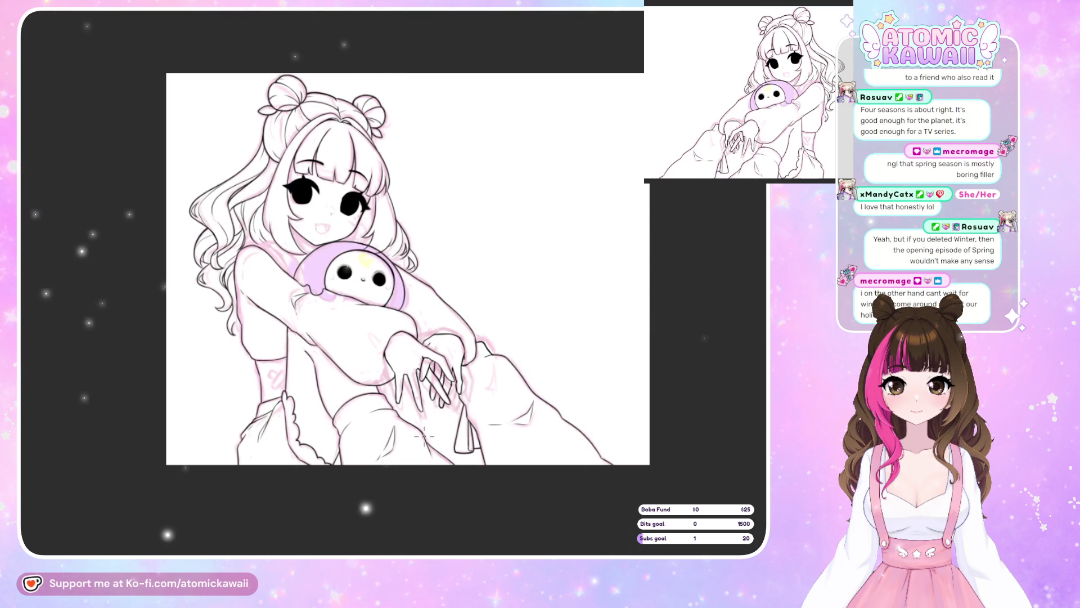
key(h)
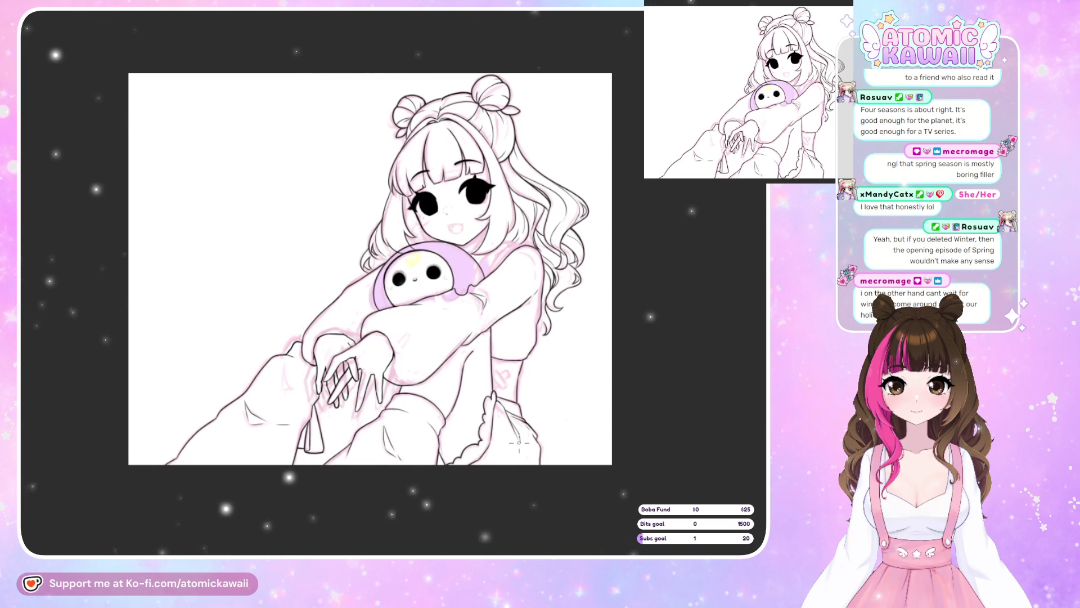
scroll(490, 326, up, 2)
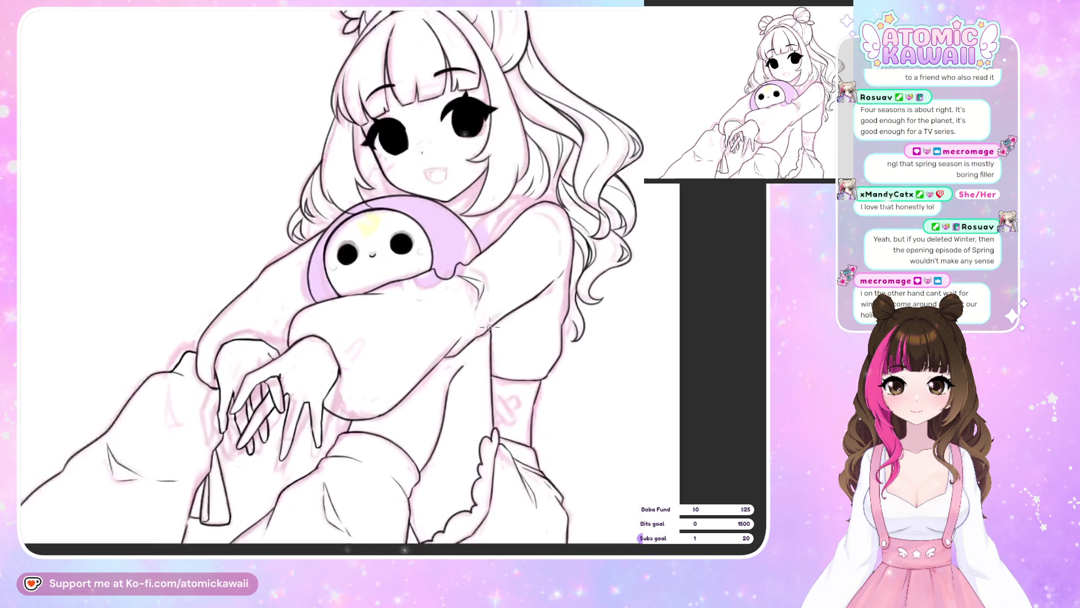
Zoom in on the hands, mirror the canvas, and begin lassoing the leg area below them
scroll(489, 326, up, 1)
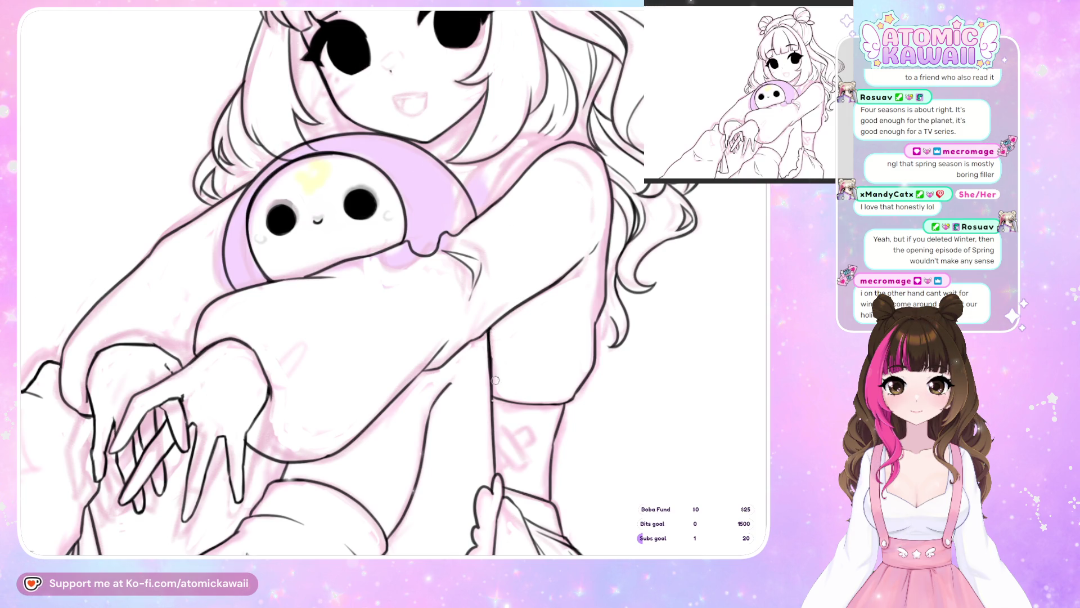
scroll(523, 357, down, 5)
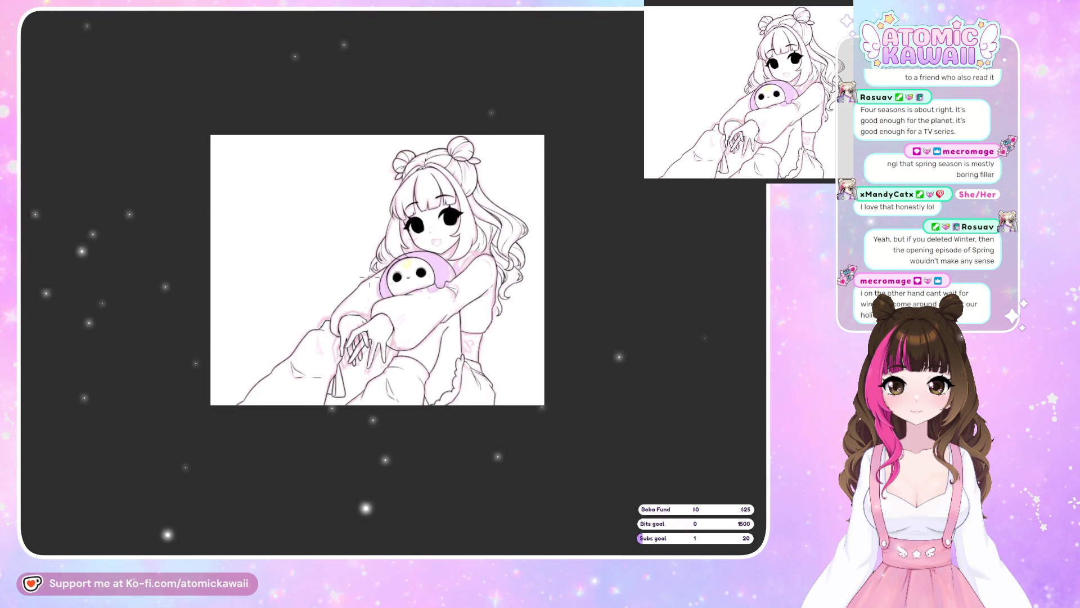
scroll(370, 277, up, 3)
scroll(417, 373, up, 3)
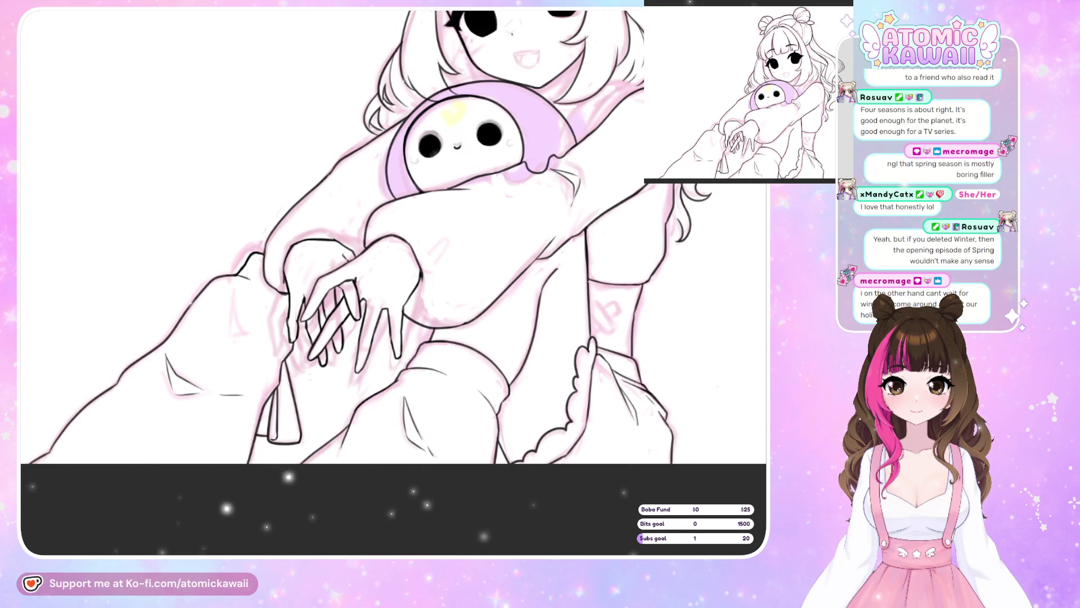
key(h)
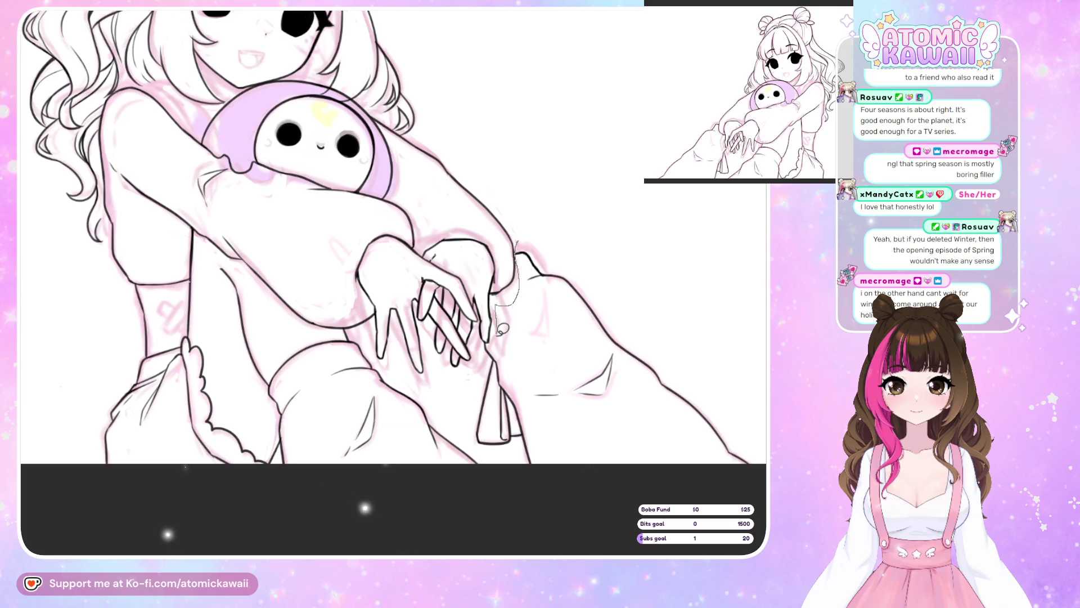
drag(486, 340, 466, 405)
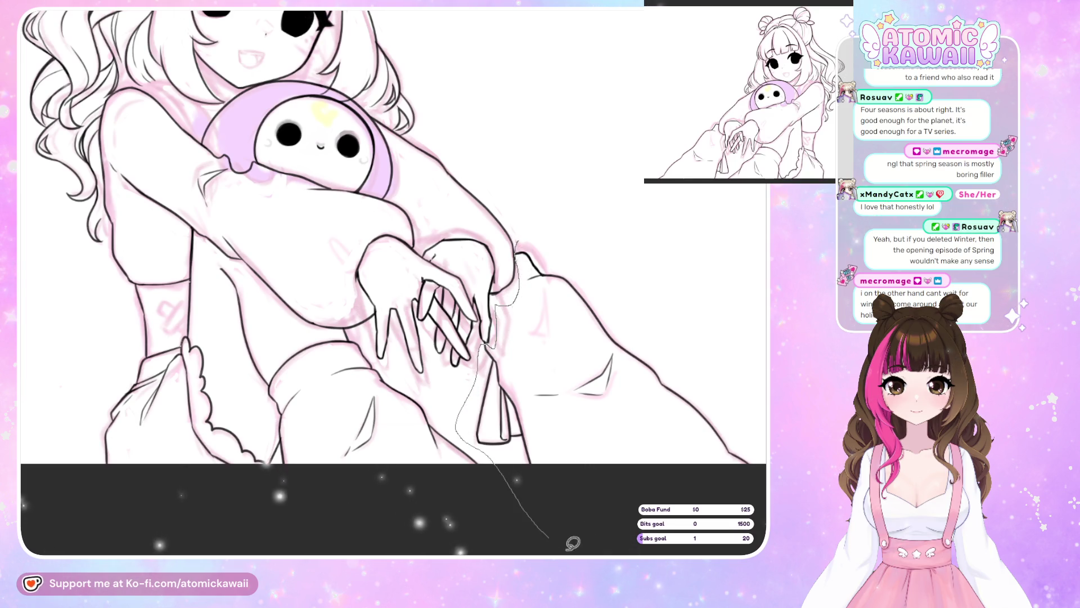
Transform the lassoed leg area: shift it slightly right and down, tilt it counterclockwise, and confirm
drag(758, 388, 746, 389)
drag(540, 189, 539, 191)
key(h)
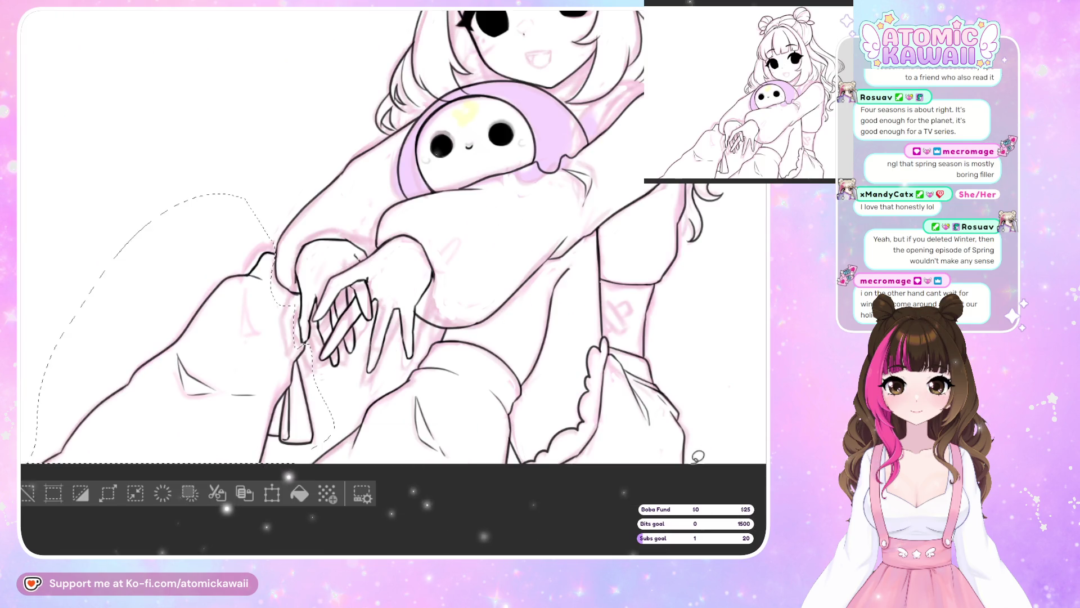
click(273, 493)
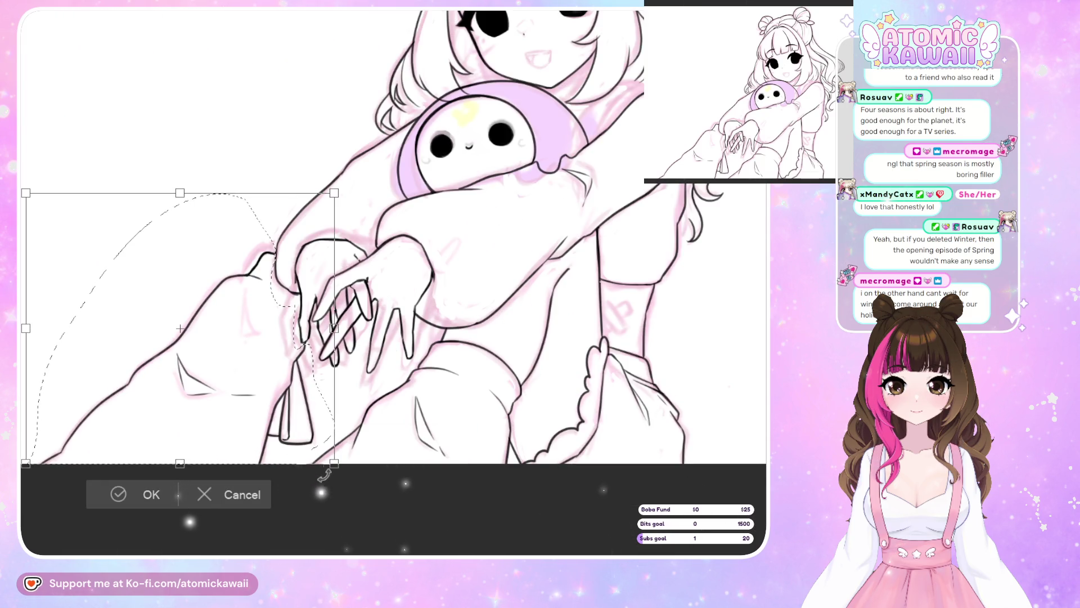
drag(314, 450, 332, 456)
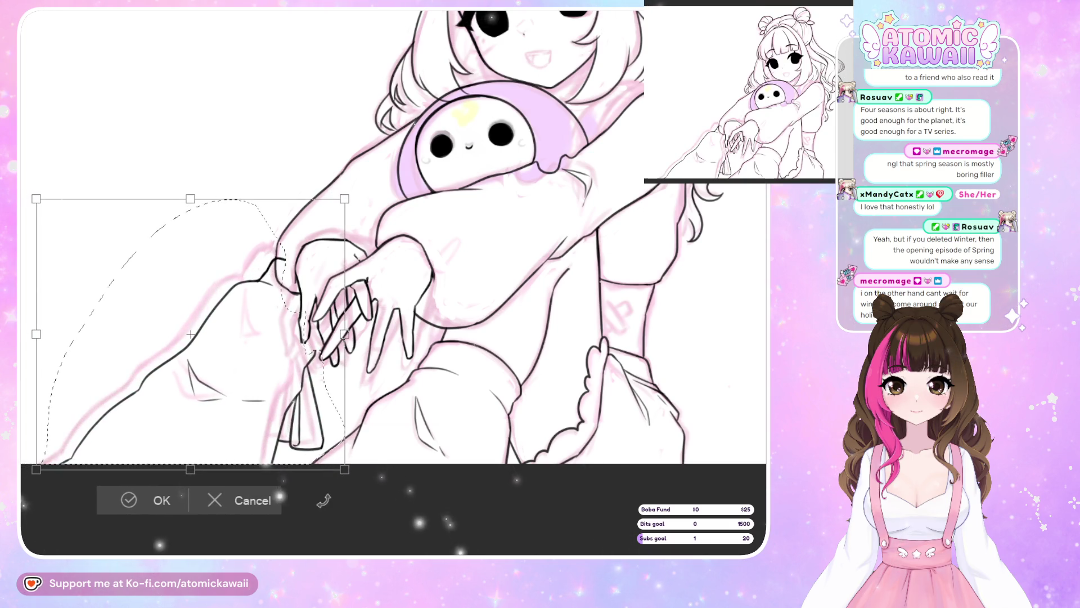
drag(324, 453, 340, 462)
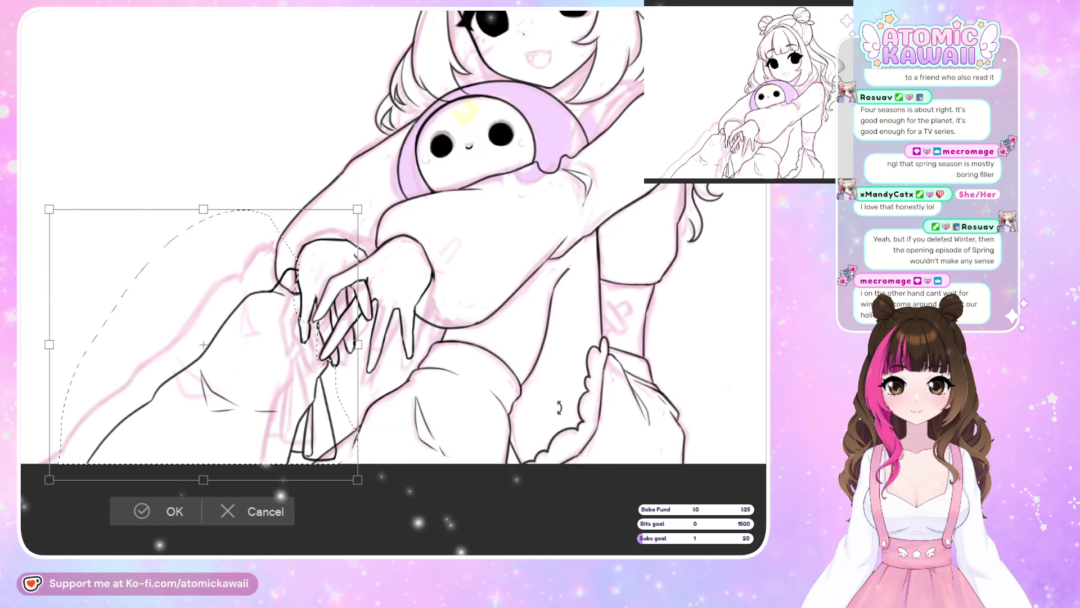
drag(562, 411, 563, 402)
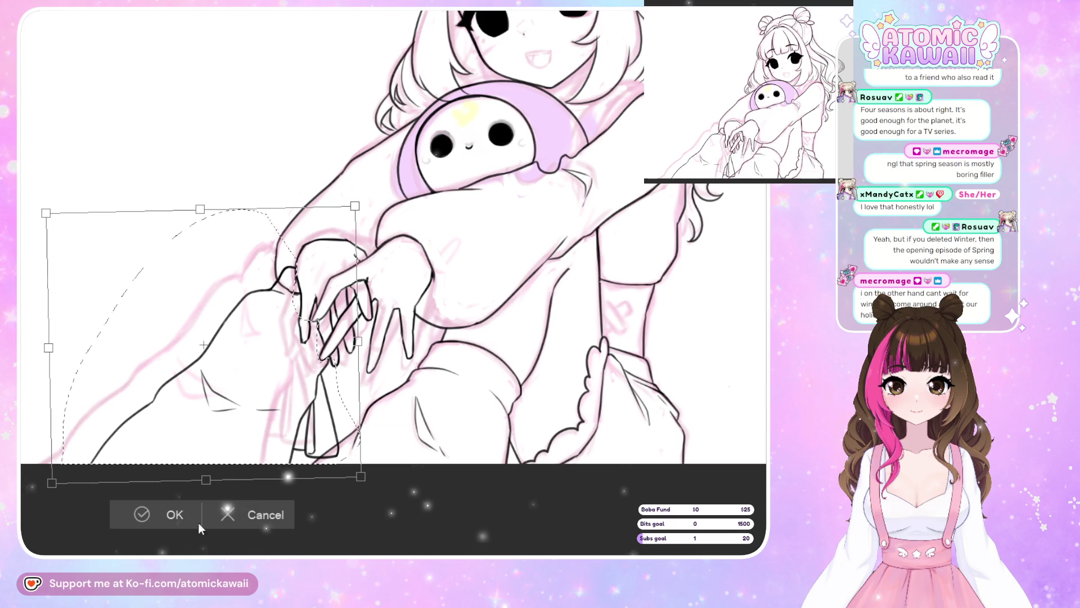
click(170, 520)
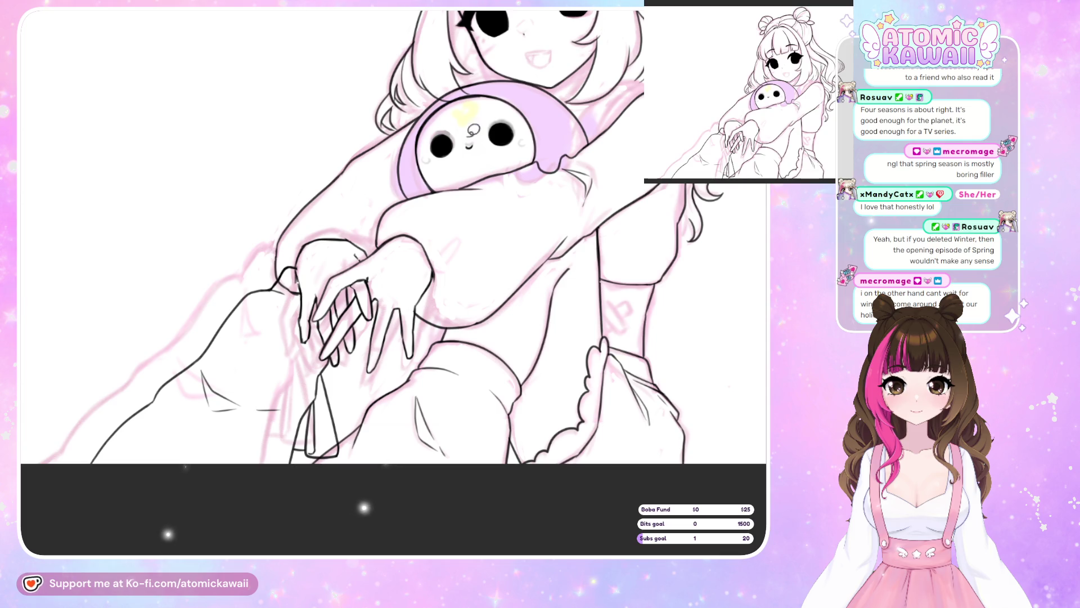
scroll(184, 349, up, 3)
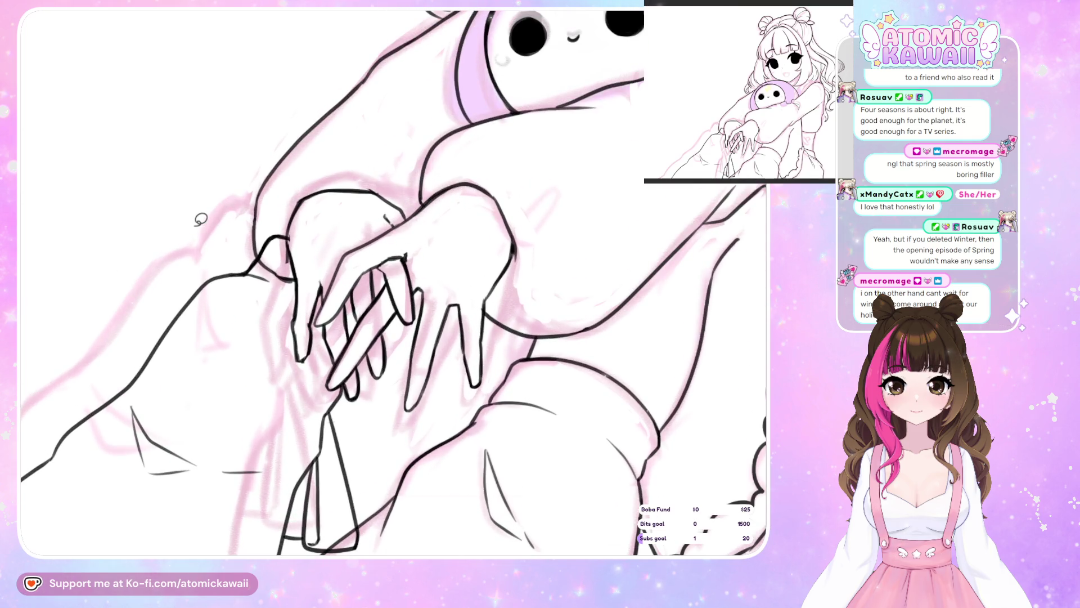
scroll(253, 190, up, 1)
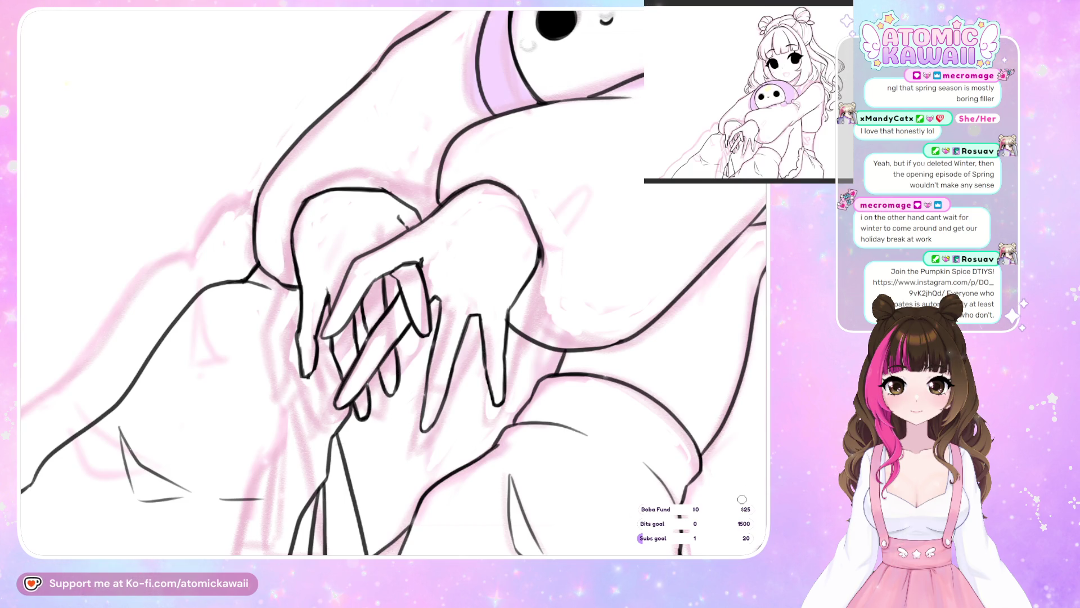
scroll(349, 392, down, 5)
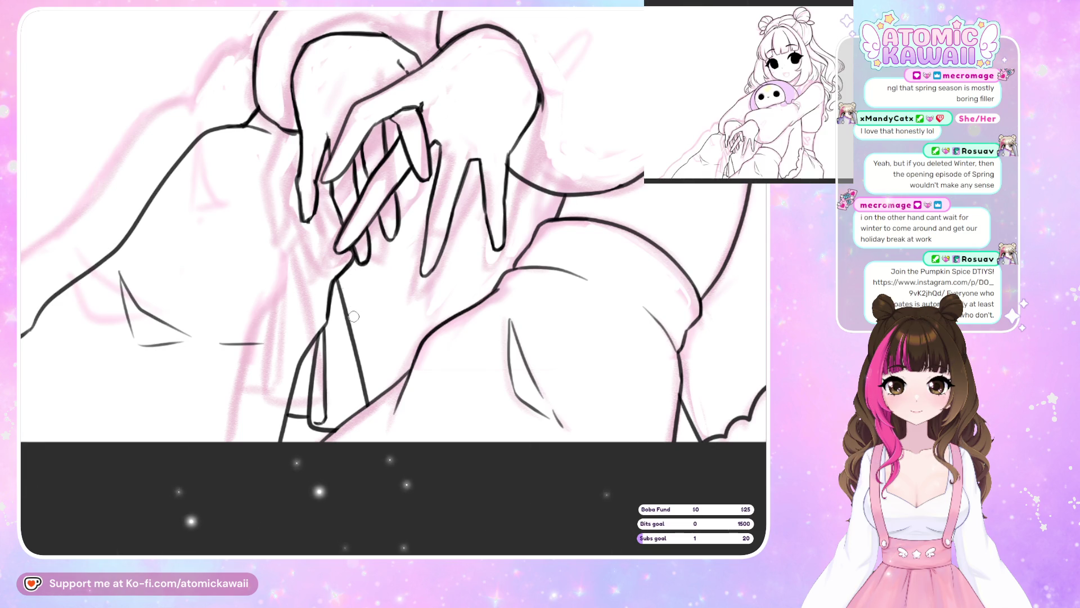
scroll(430, 458, down, 5)
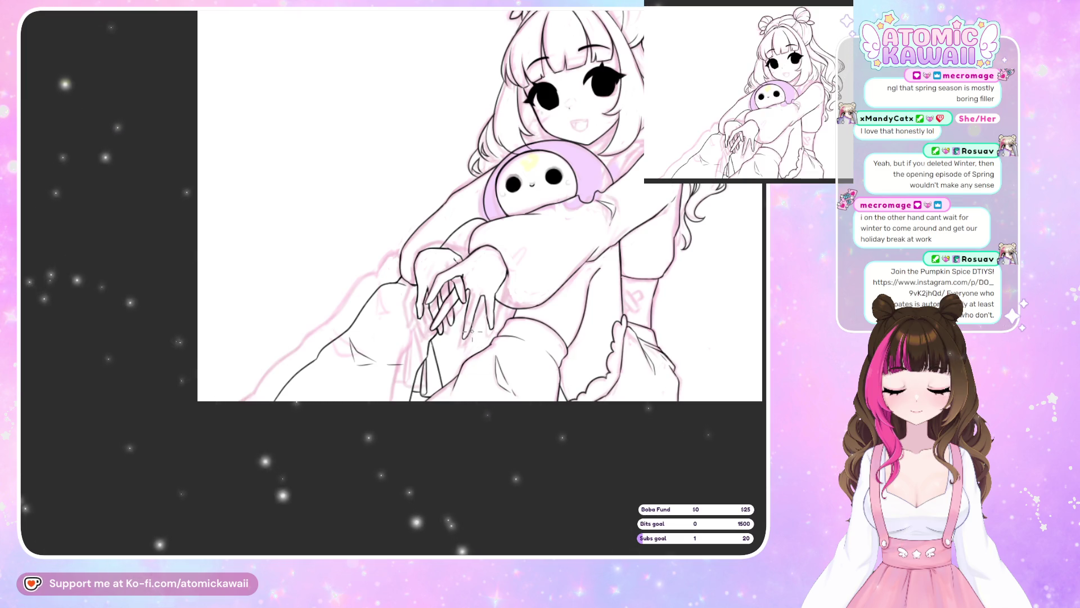
key(h)
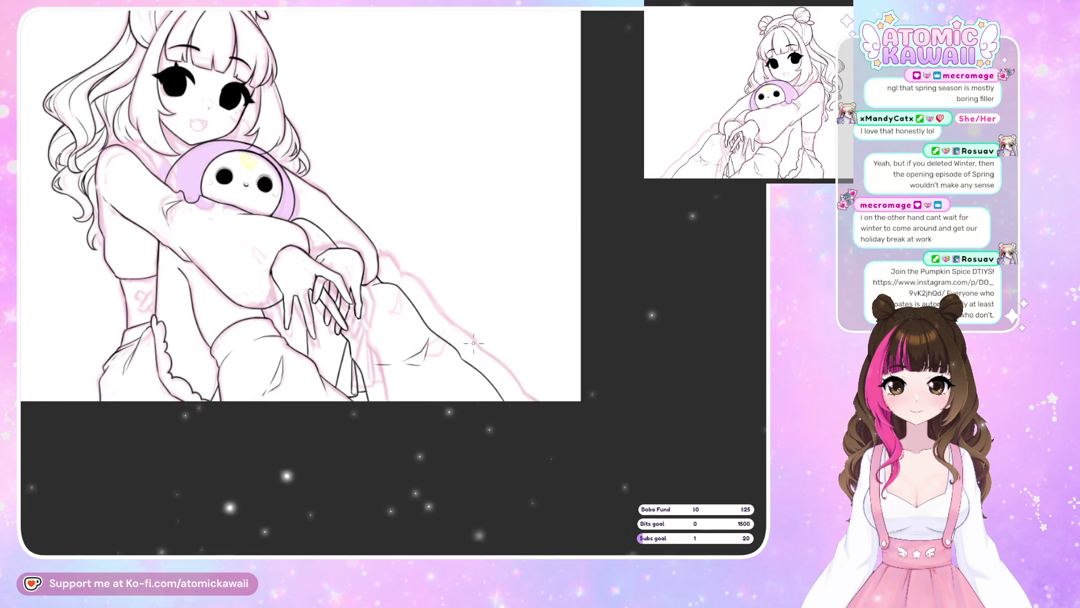
key(h)
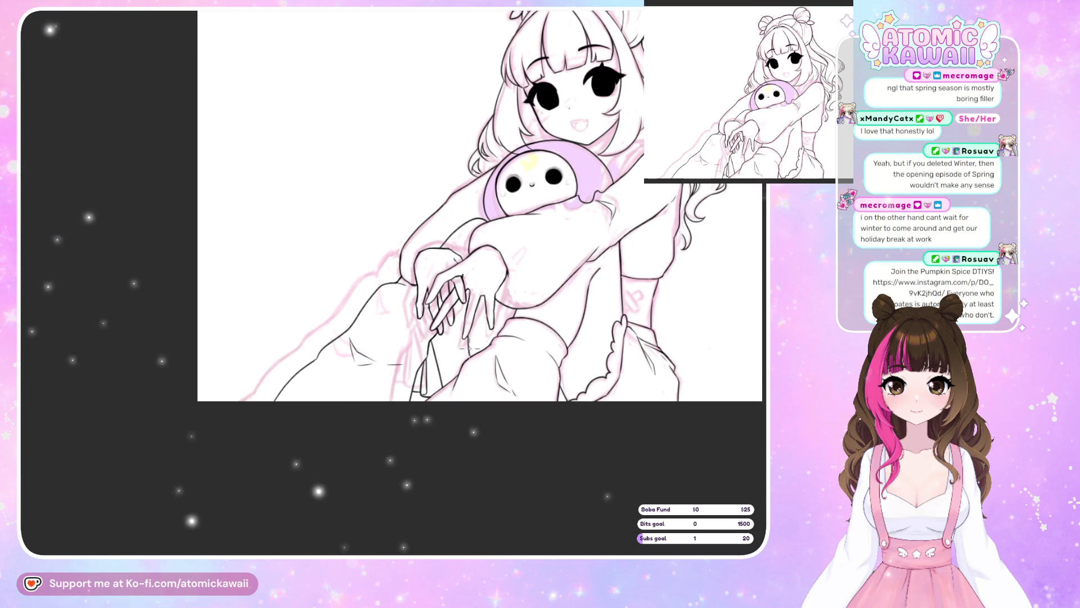
scroll(468, 347, up, 3)
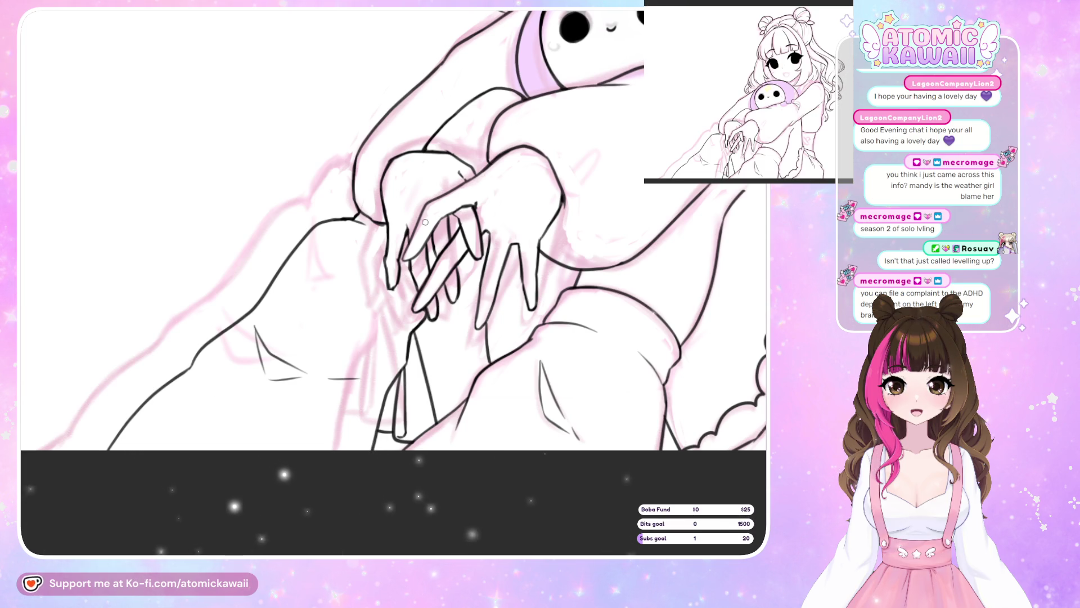
Flip the canvas view back and forth to compare the clasped hands
key(m)
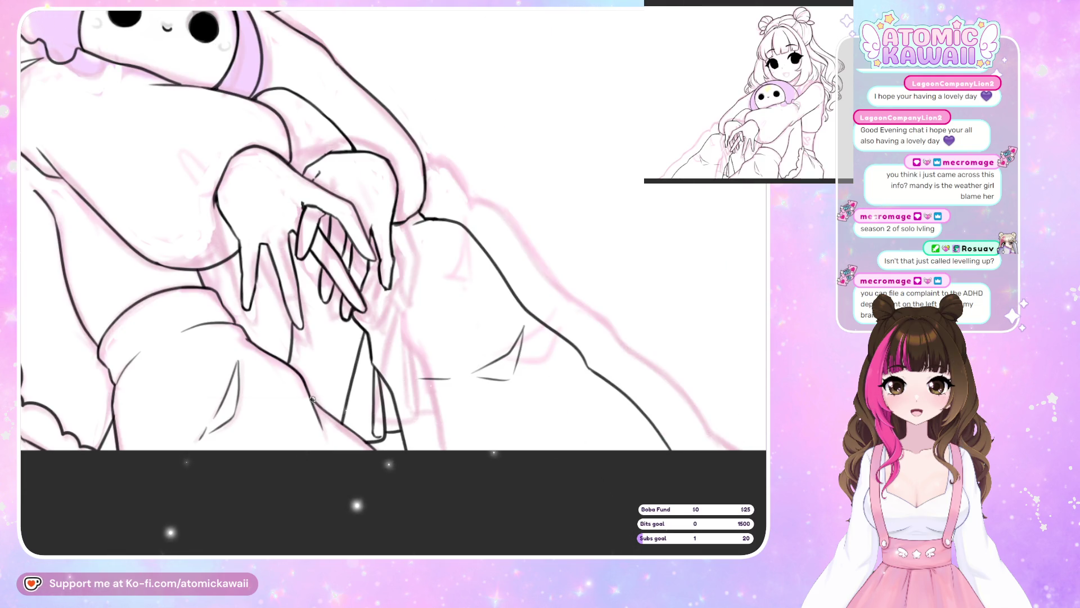
key(m)
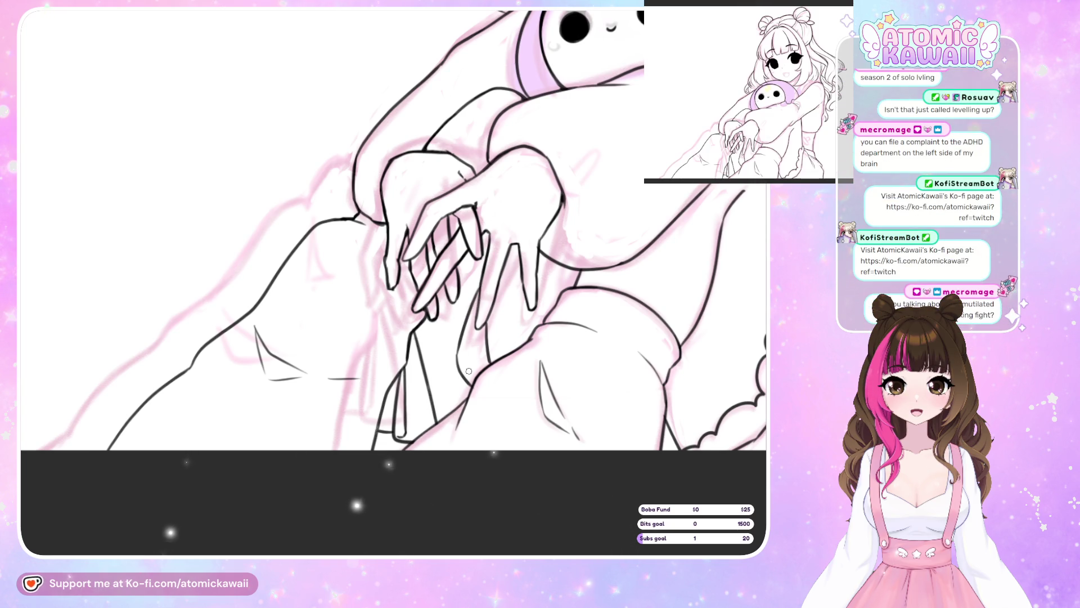
key(m)
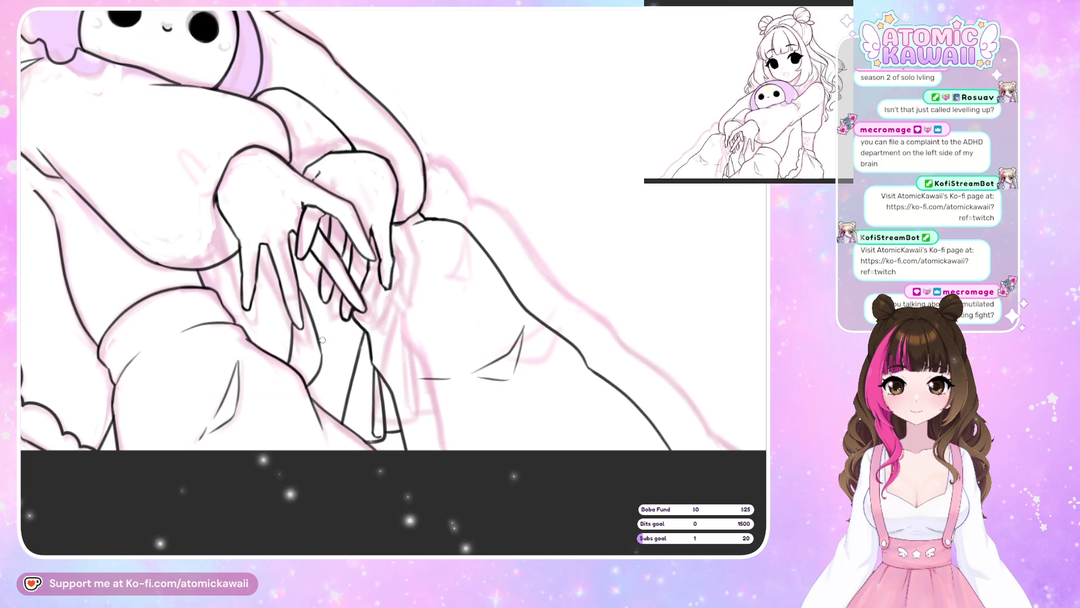
key(m)
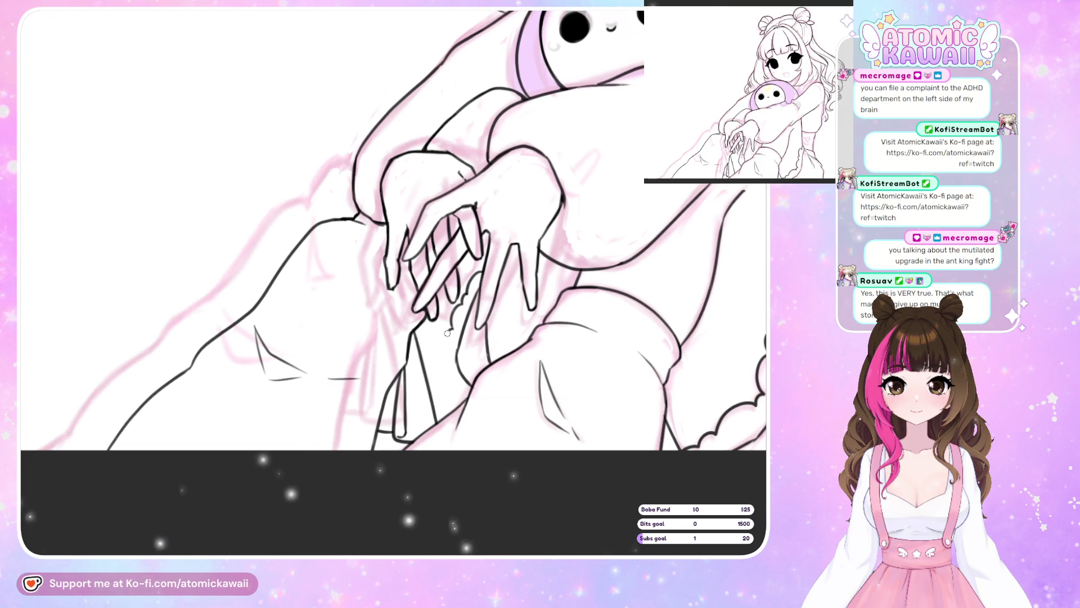
Extend the knuckle line downward, then briefly mirror and zoom out to check proportions
drag(448, 331, 449, 371)
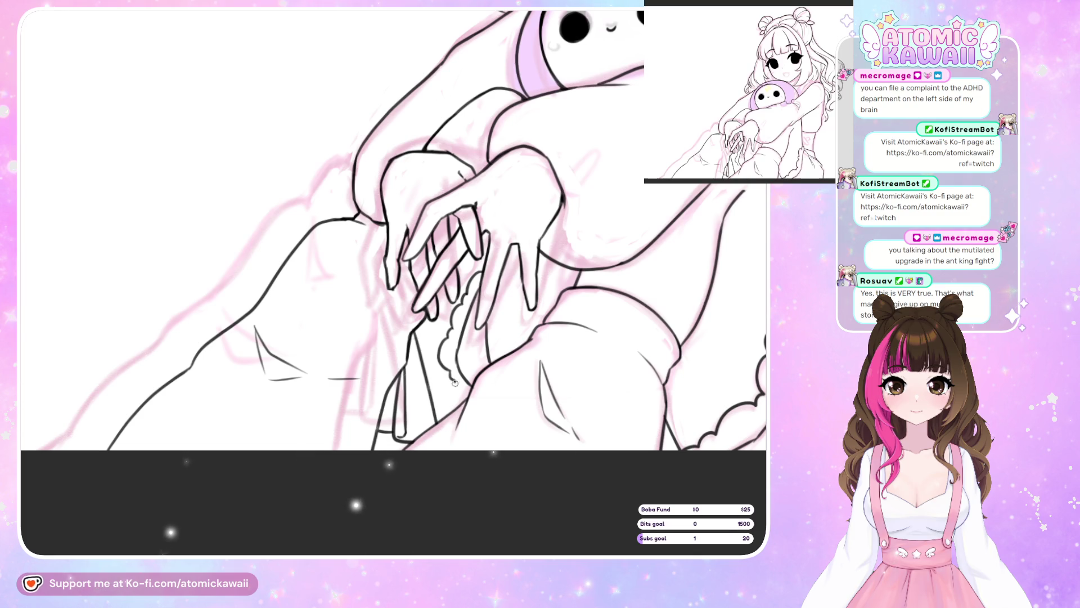
key(h)
key(h)
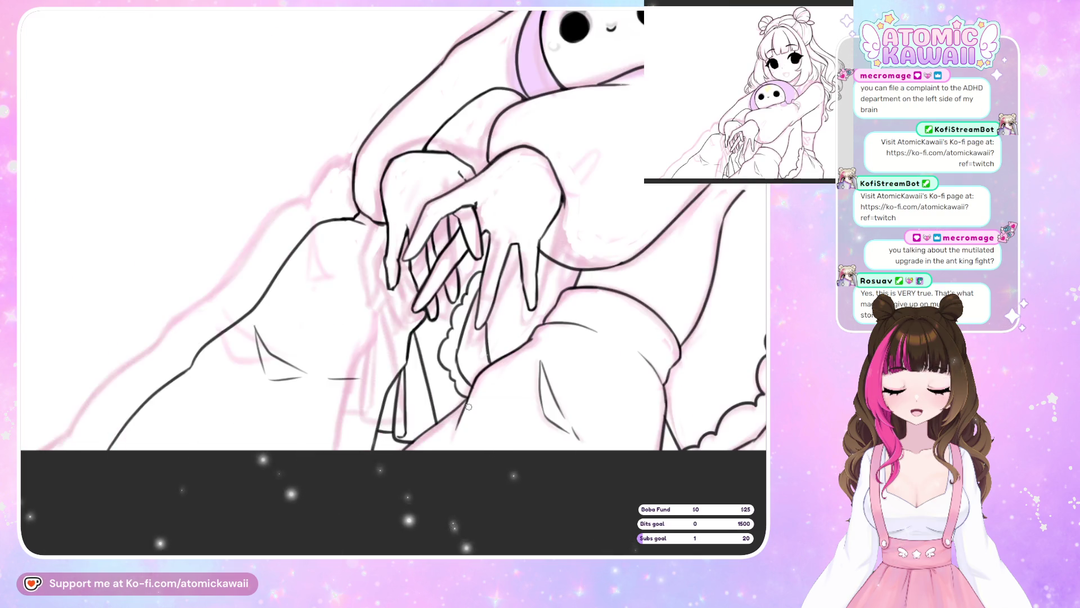
key(ctrl+minus)
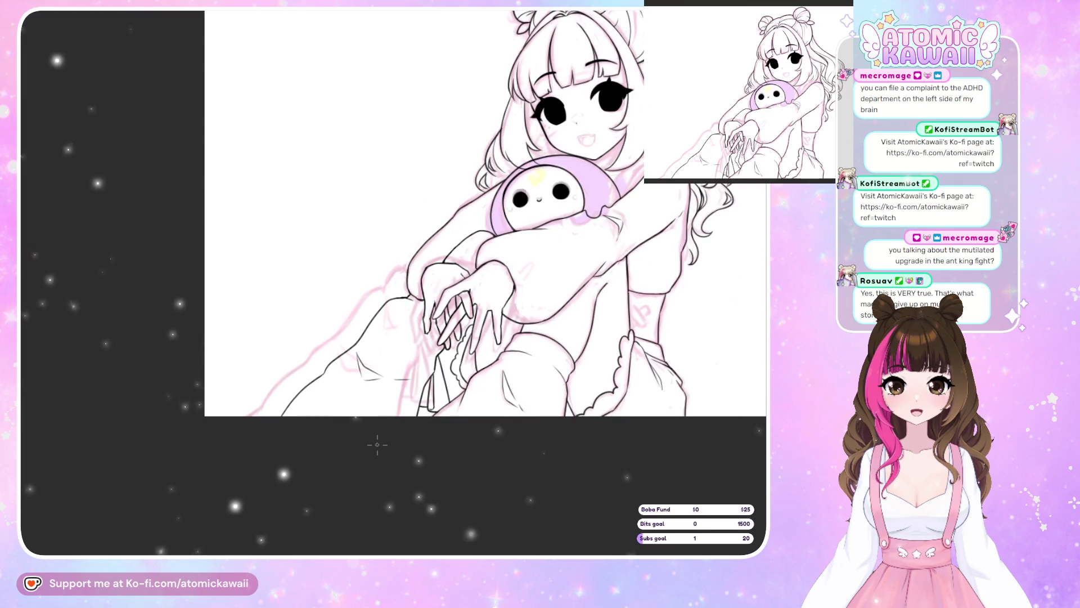
Zoom back in on the hands and ink the scalloped lace edge further down
scroll(377, 445, up, 5)
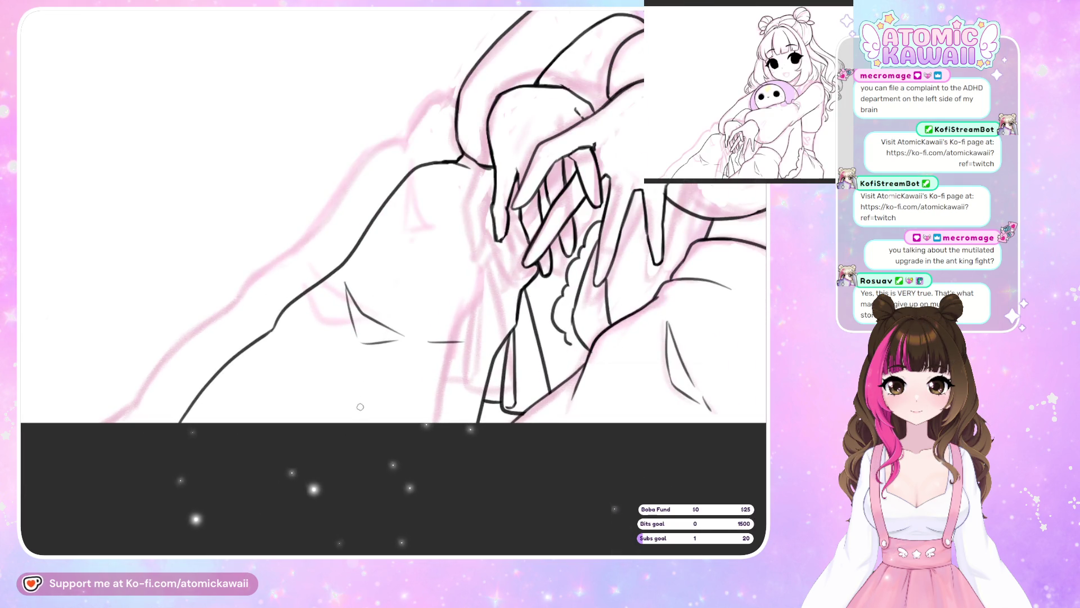
drag(565, 332, 562, 360)
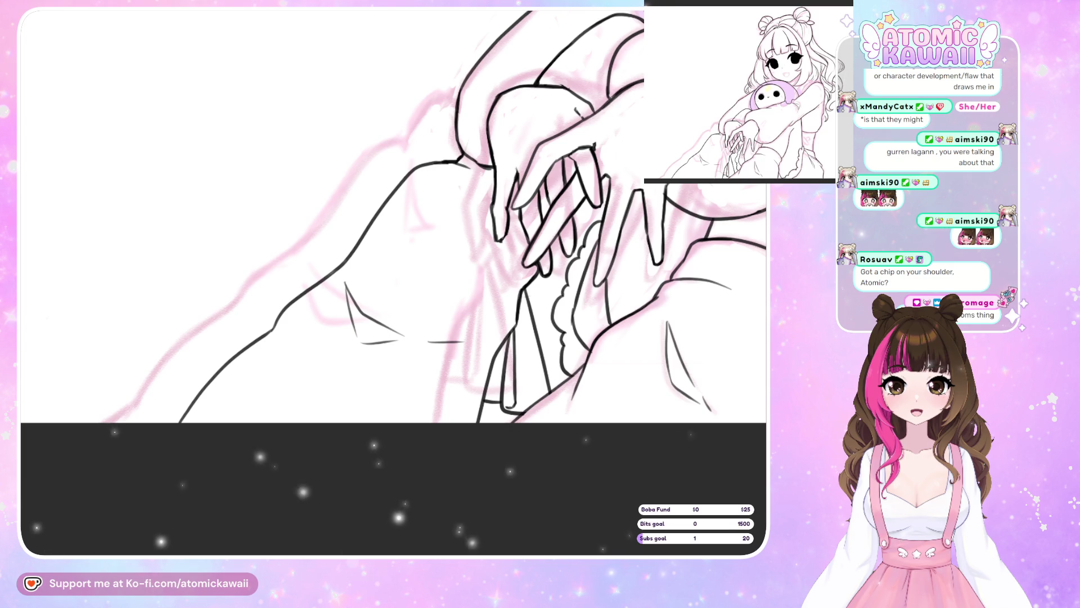
Zoom out to view the whole figure, then zoom in close on the girl's face
key(ctrl+minus)
key(ctrl+minus)
key(ctrl+plus)
key(ctrl+plus)
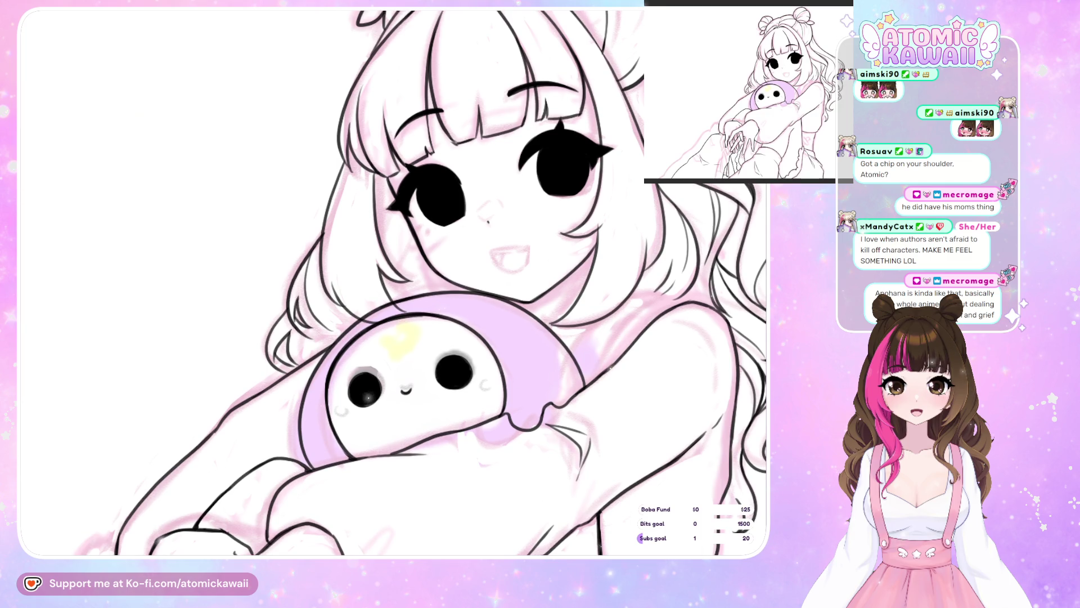
key(h)
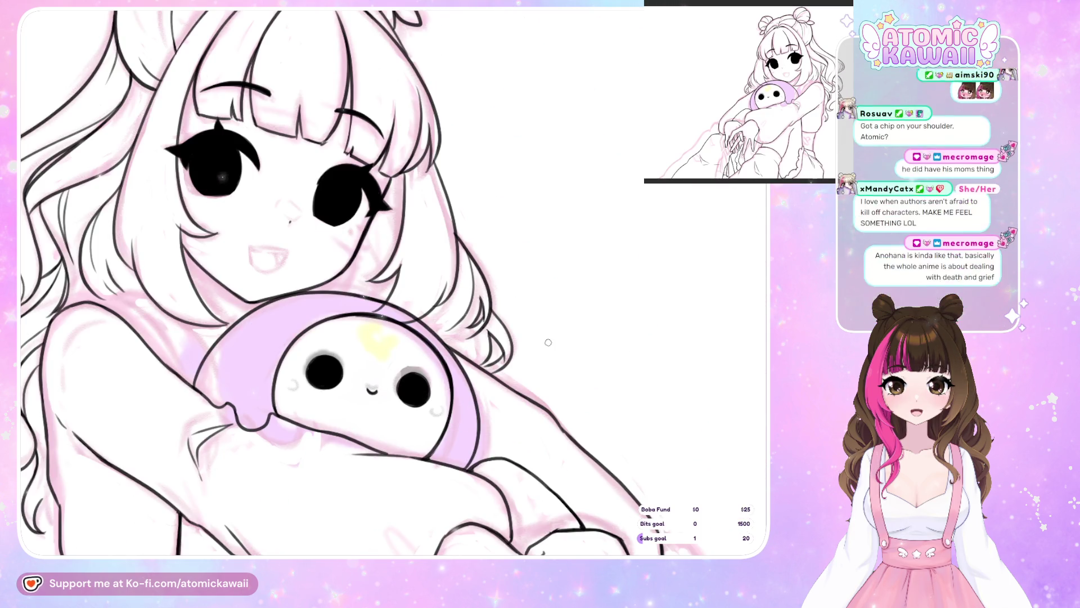
key(h)
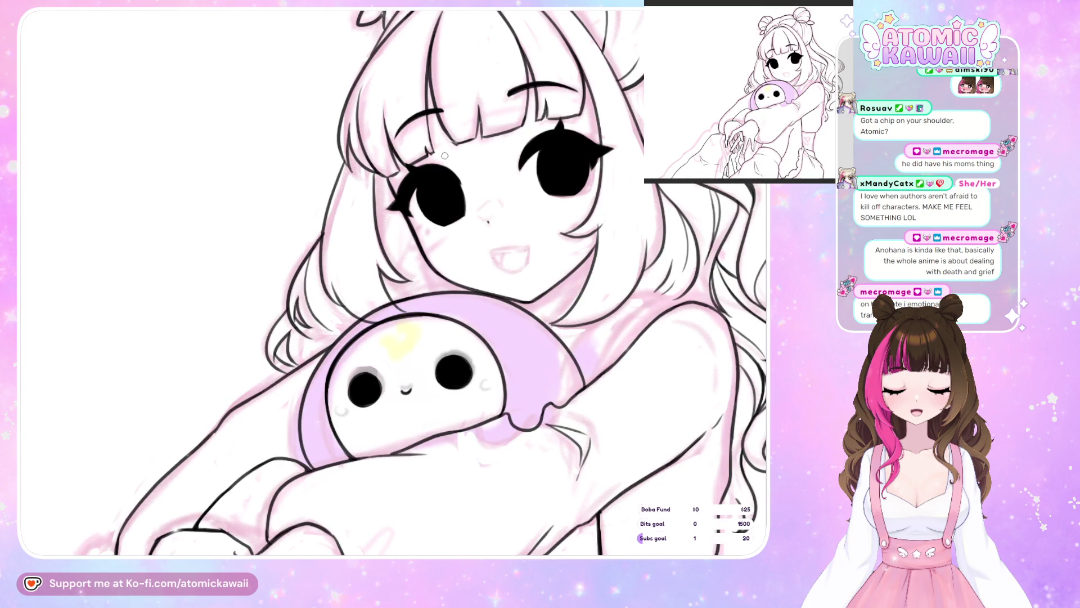
scroll(444, 155, right, 5)
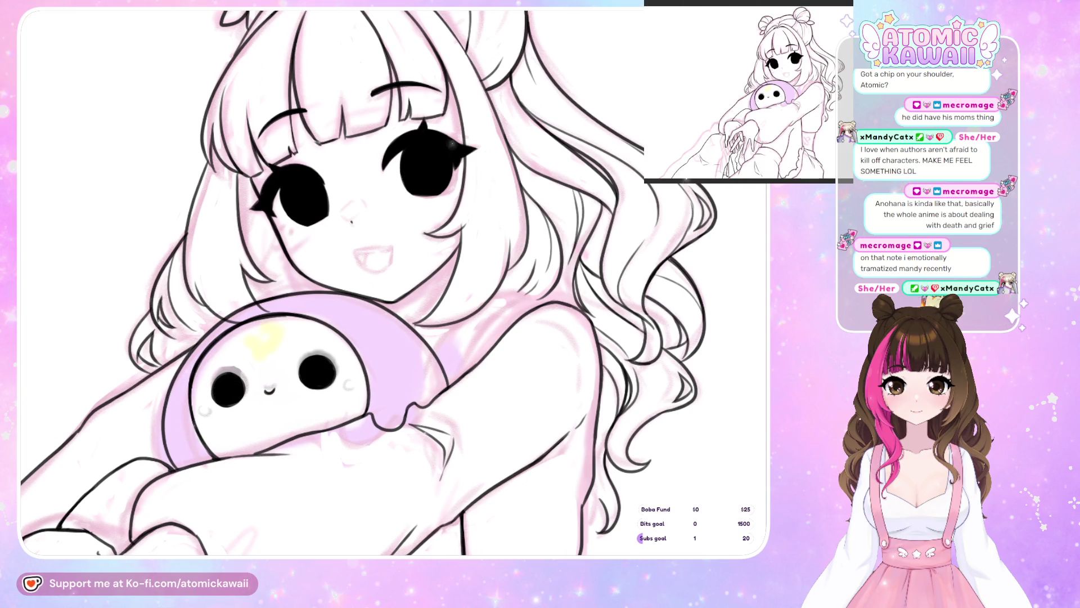
scroll(345, 285, down, 2)
scroll(345, 285, up, 5)
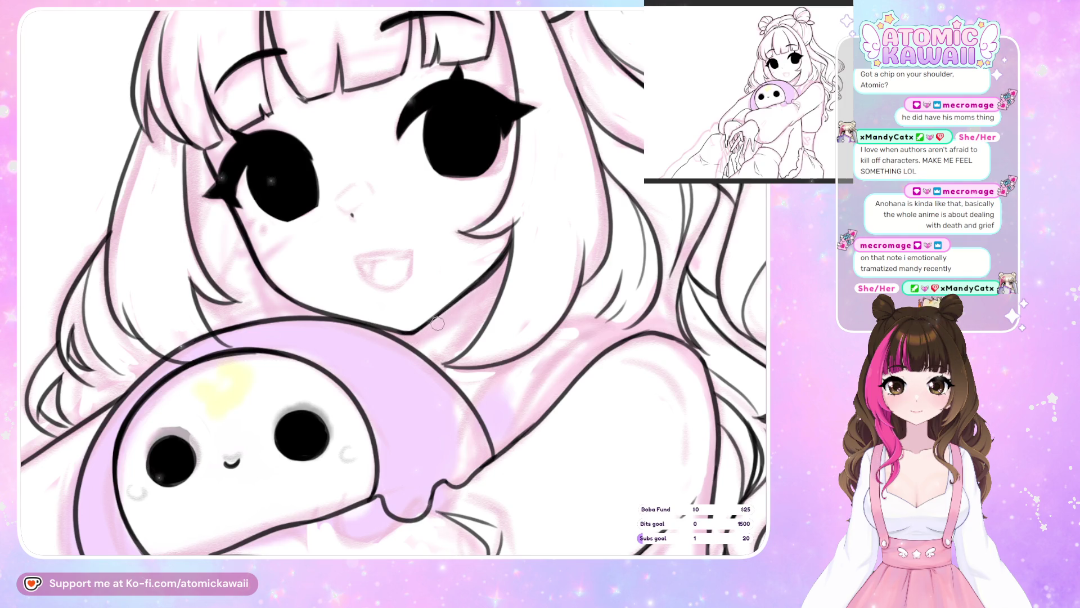
key(h)
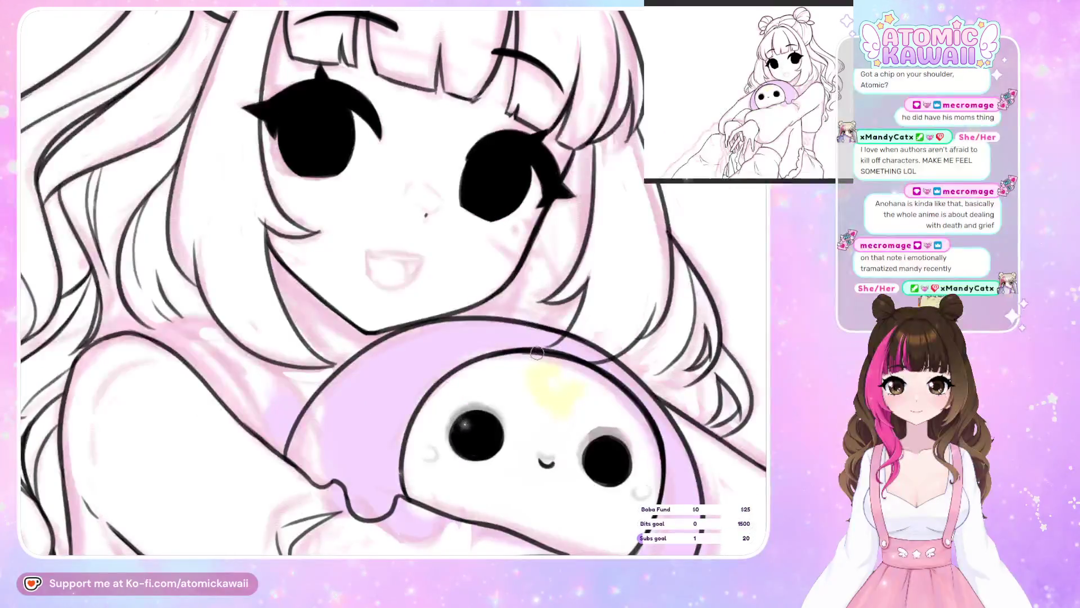
key(h)
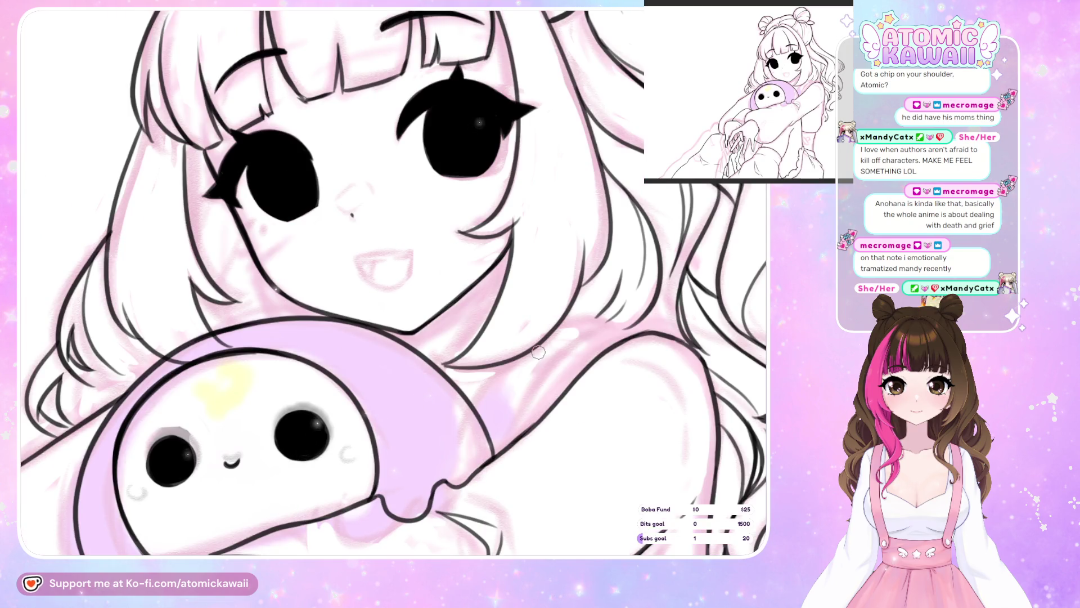
key(h)
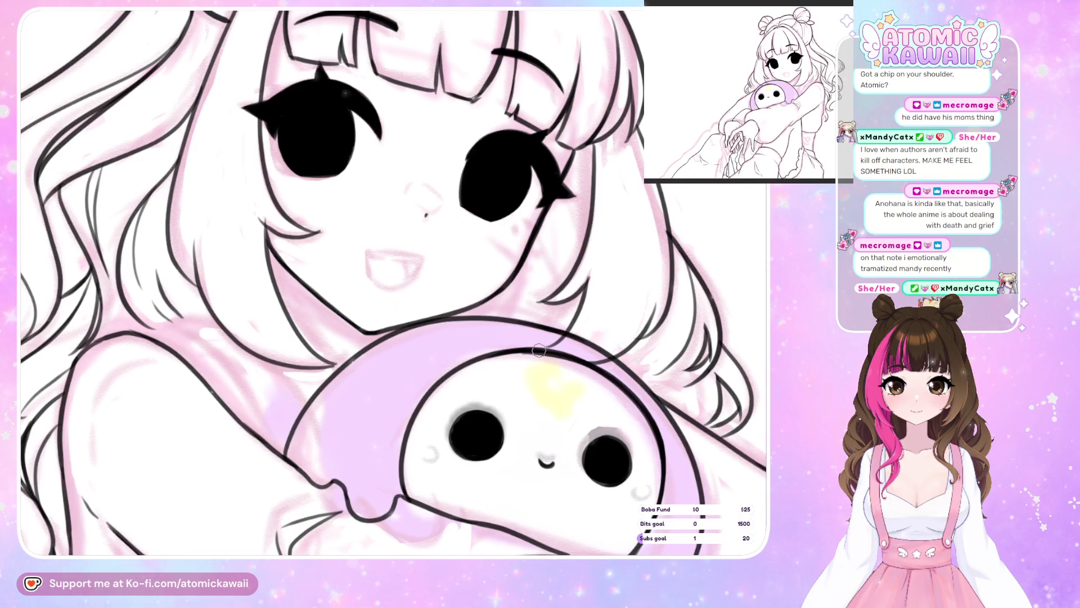
key(h)
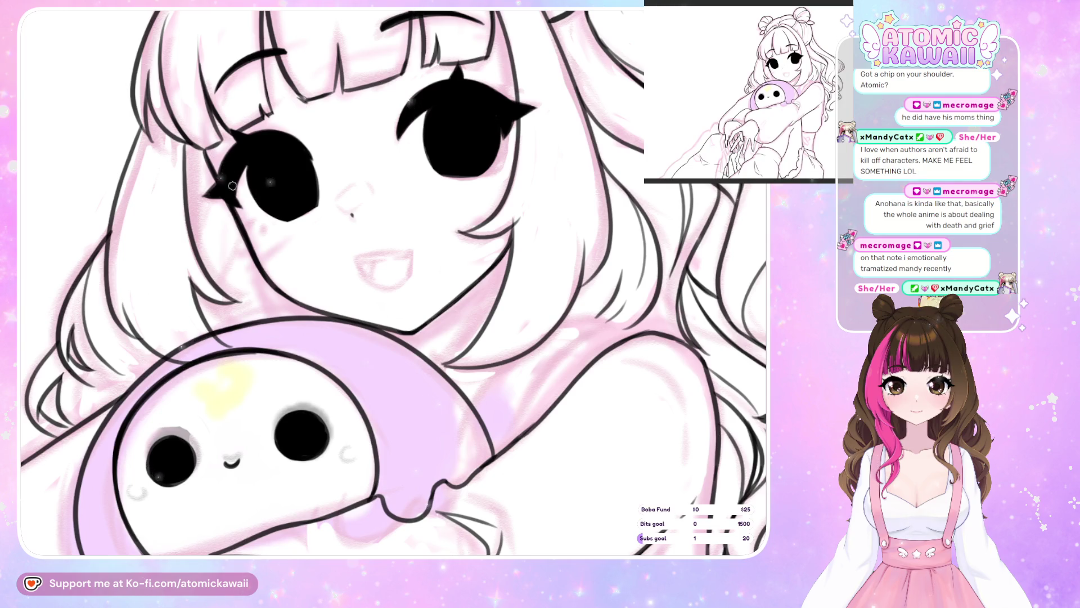